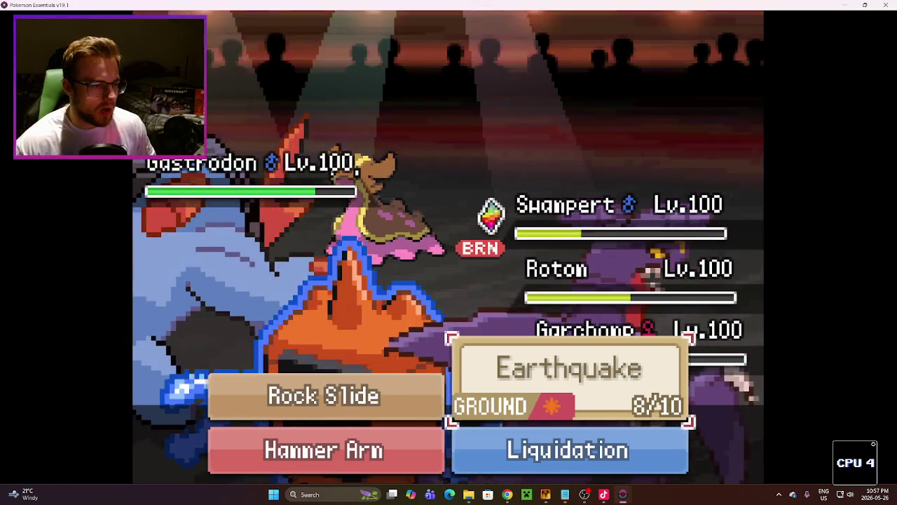
Step: On the first turn, choose Earthquake for the lead battler and Will-O-Wisp for Rotom
key("Return")
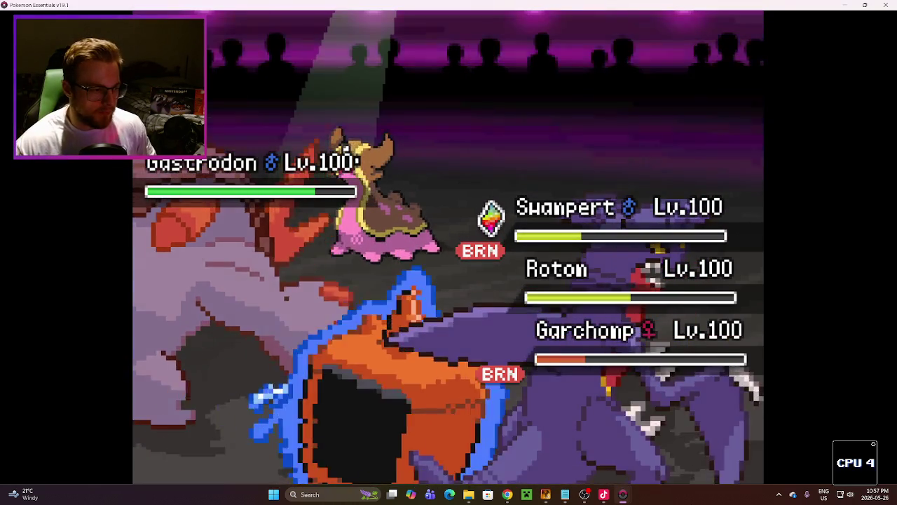
key("Return")
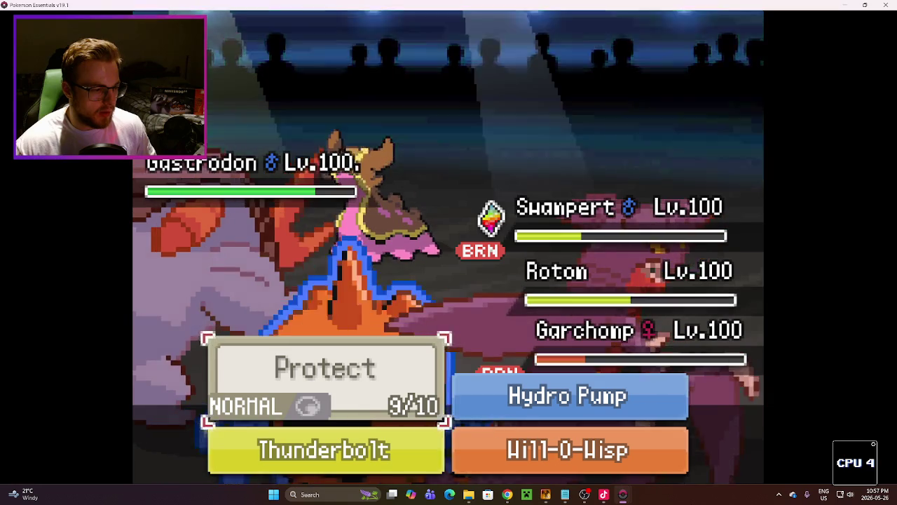
key("Down")
key("Right")
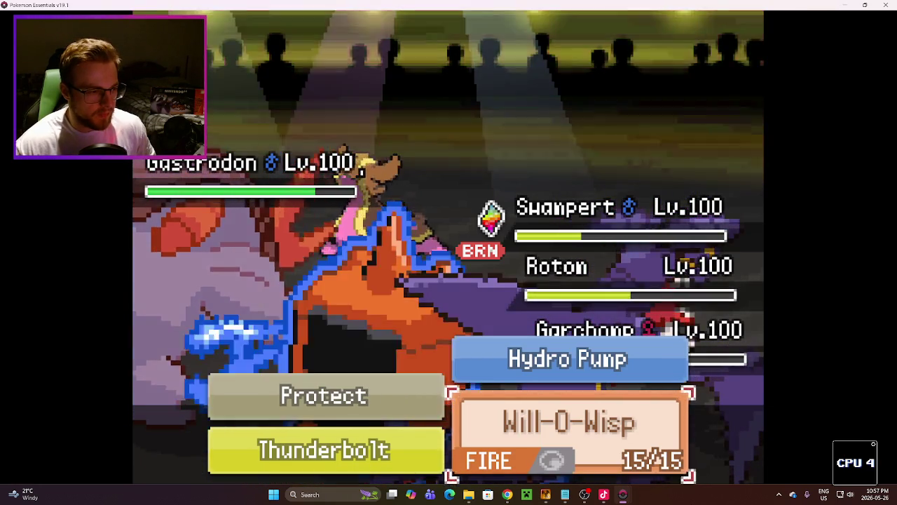
key("Return")
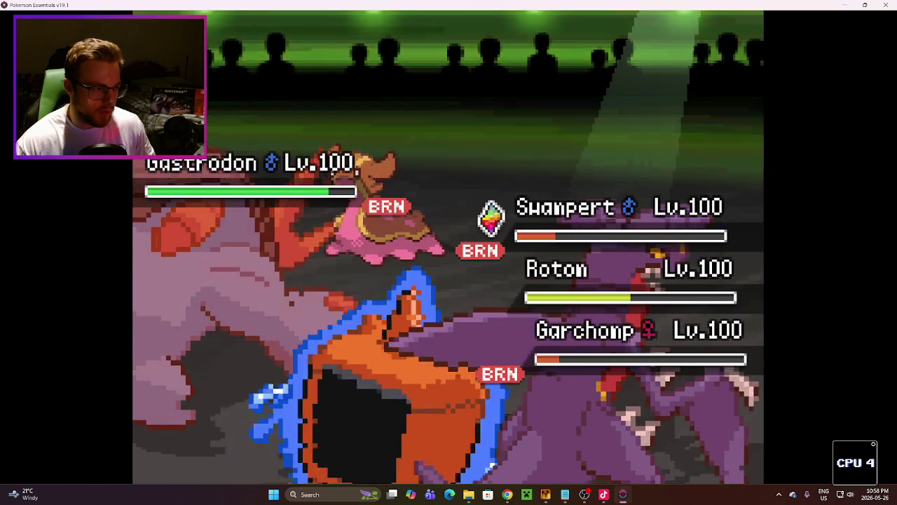
Step: Repeat Earthquake and Will-O-Wisp on the next turn, then close the playtest window
key("Return")
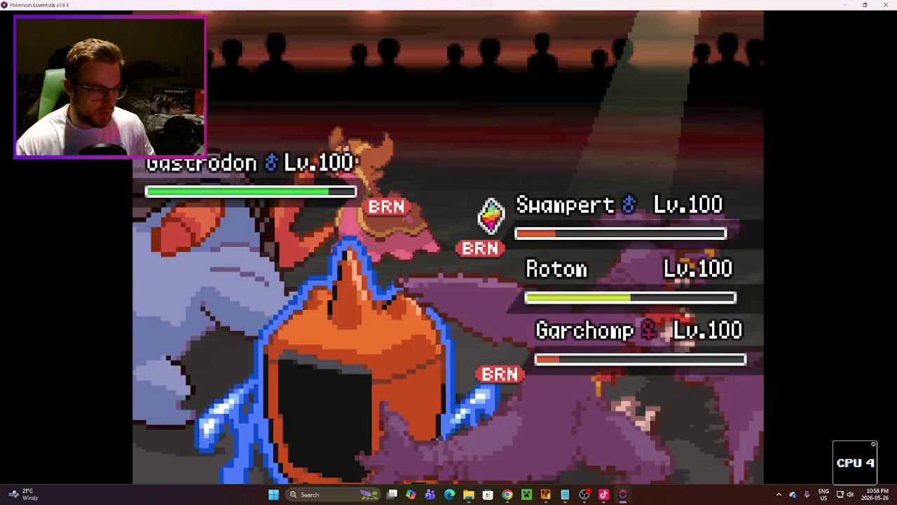
key("Return")
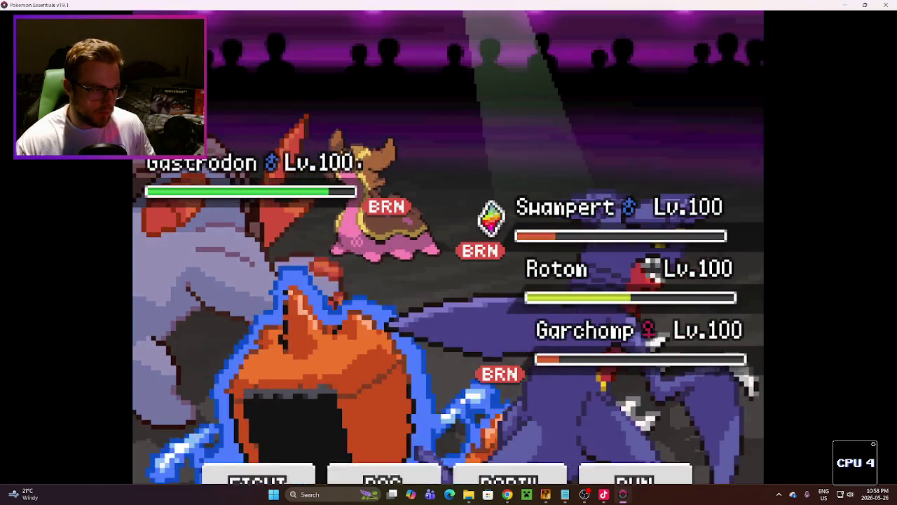
key("Return")
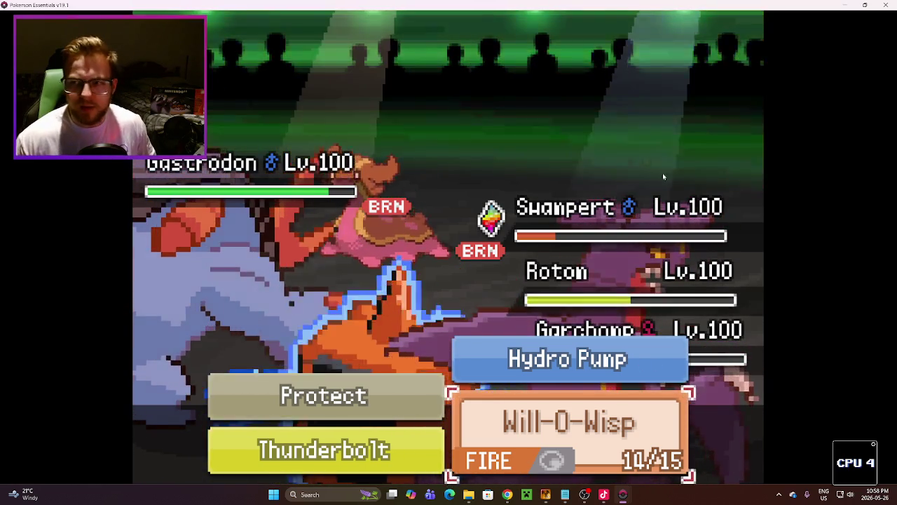
key("alt+F4")
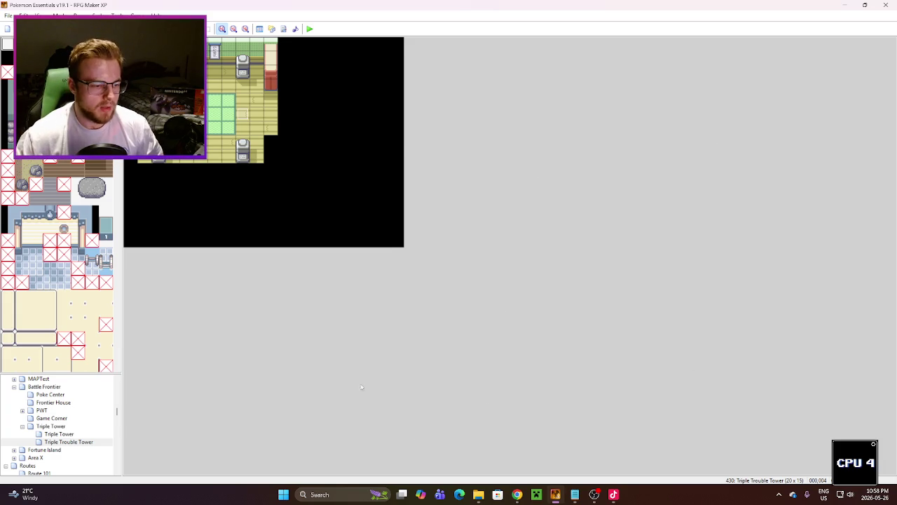
Step: Show trainers.txt in Notepad beside the RPG Maker XP map editor
left_click(580, 497)
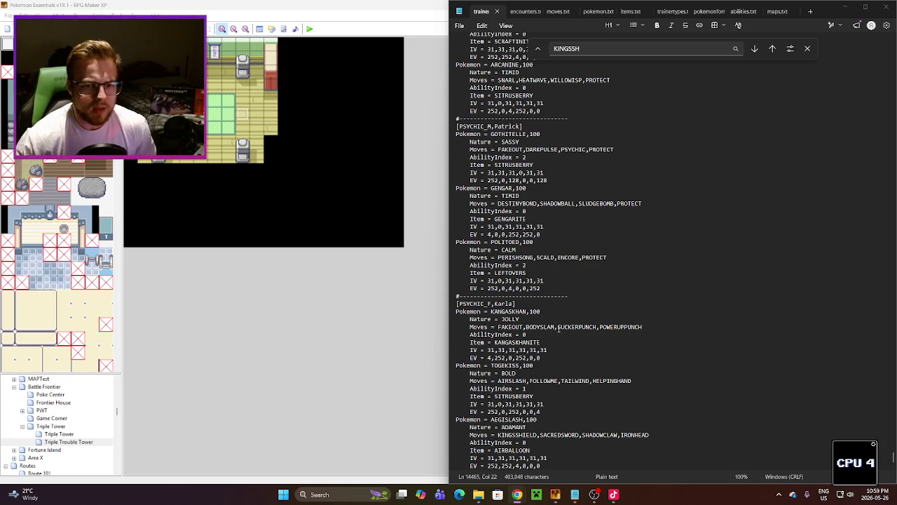
Step: In a new browser tab, search 'psychic surge' and open the Bulbapedia result
mouse_move(516, 499)
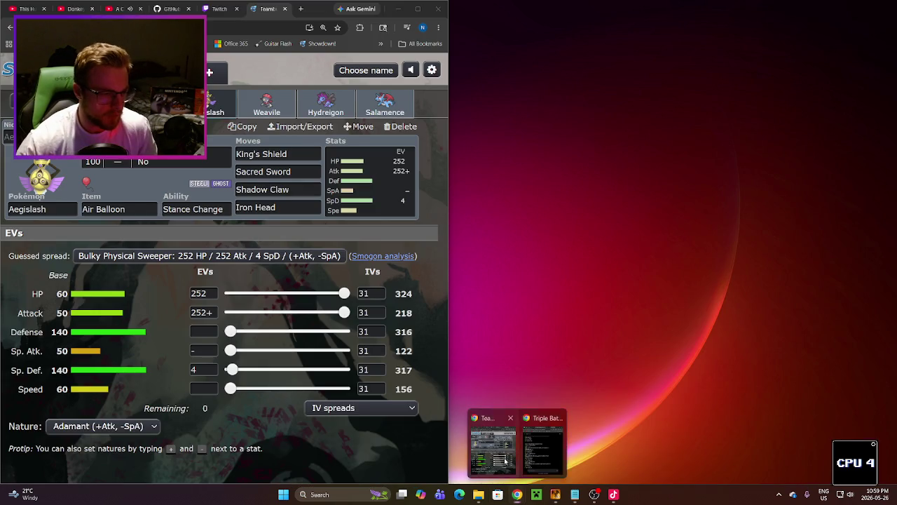
left_click(493, 450)
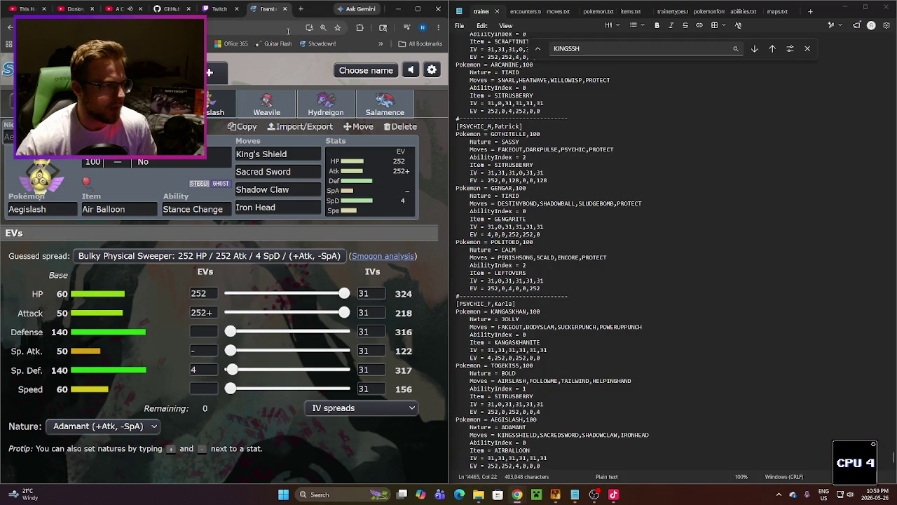
left_click(302, 9)
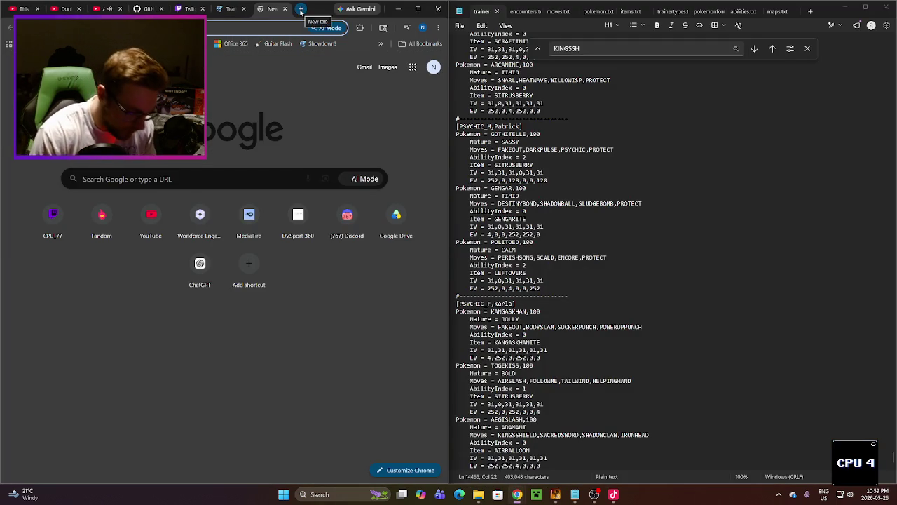
type("ps")
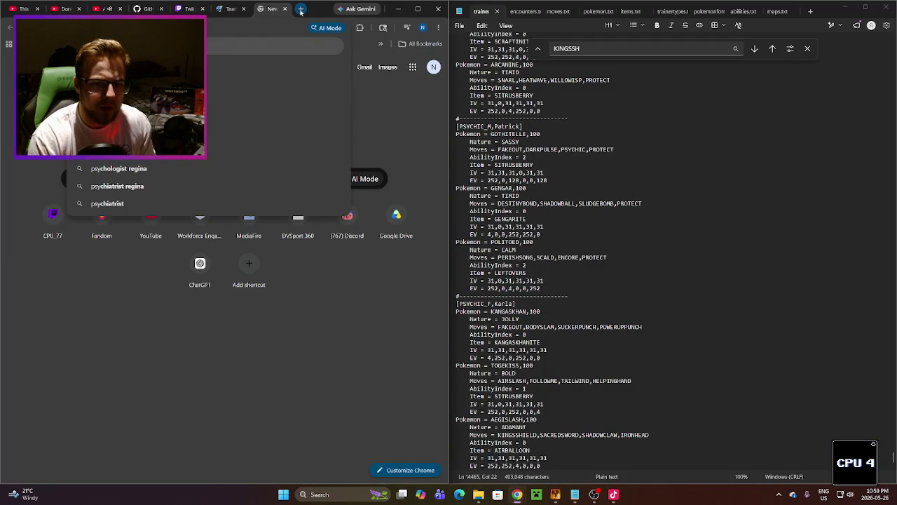
type("ychi")
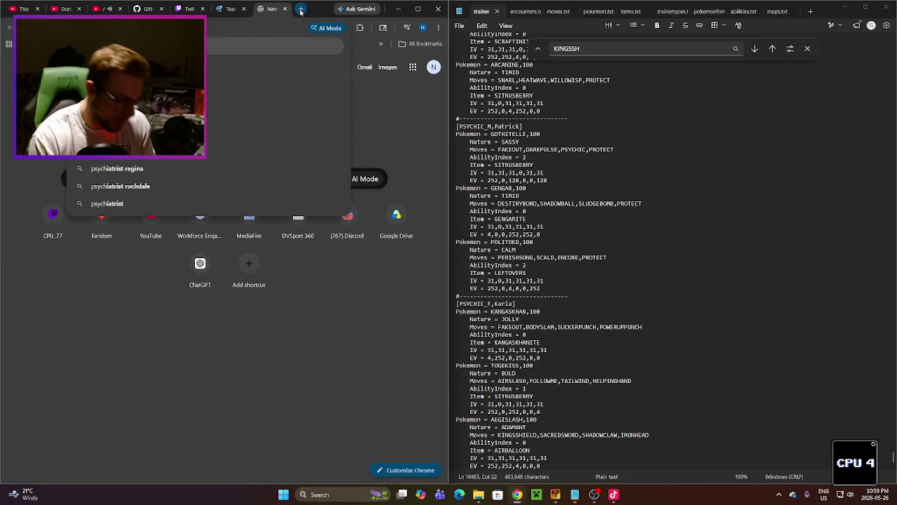
type("c surge")
key("Return")
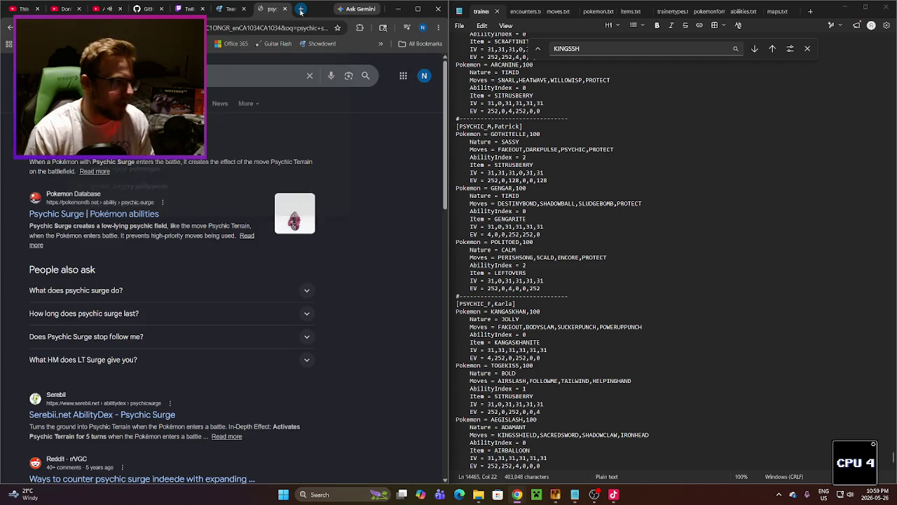
left_click(119, 158)
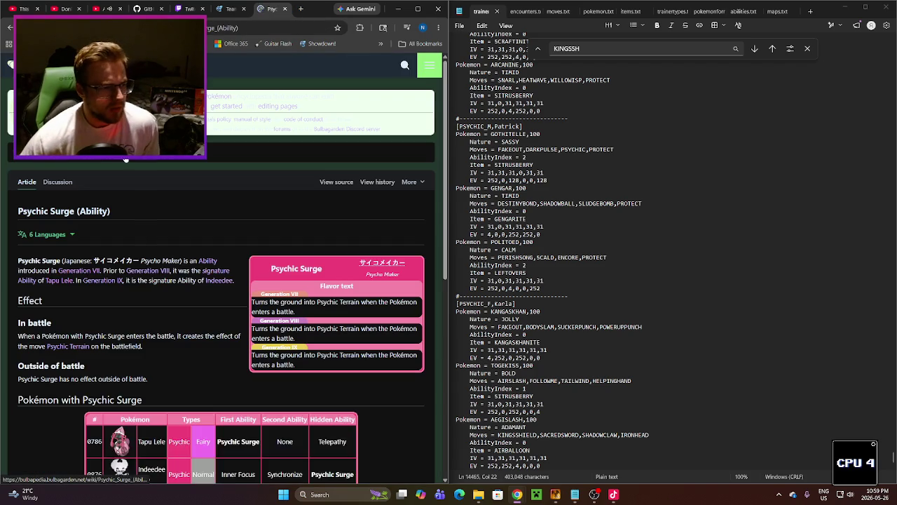
Step: Read the Psychic Surge page, close it, and go back to the Aegislash team
scroll(202, 274, "down", 5)
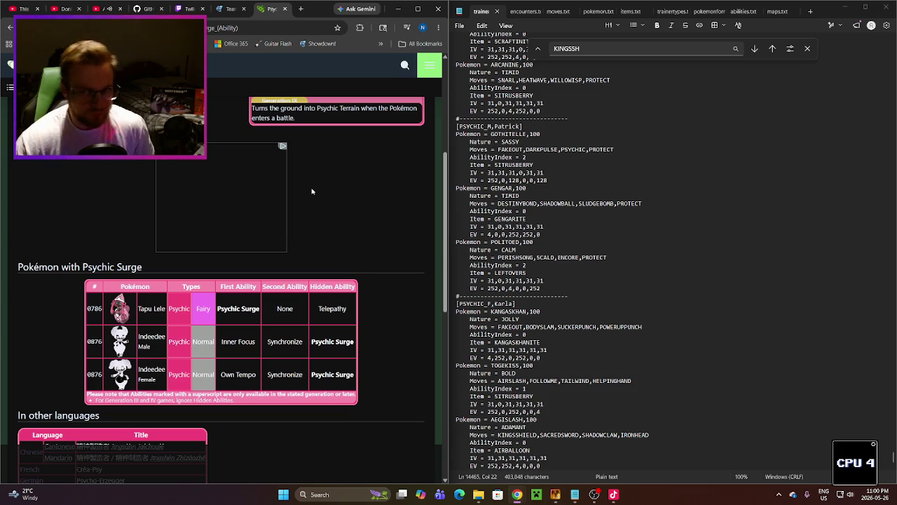
scroll(310, 184, "up", 3)
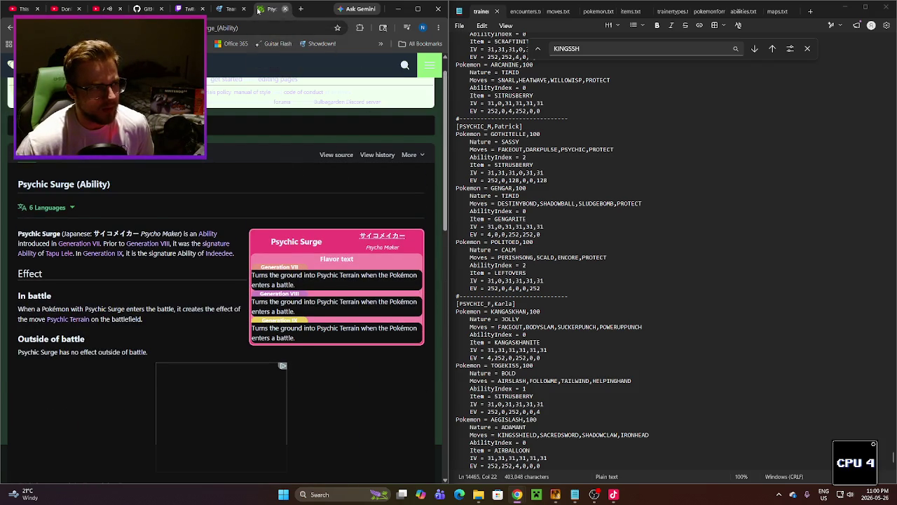
left_click(282, 9)
left_click(28, 71)
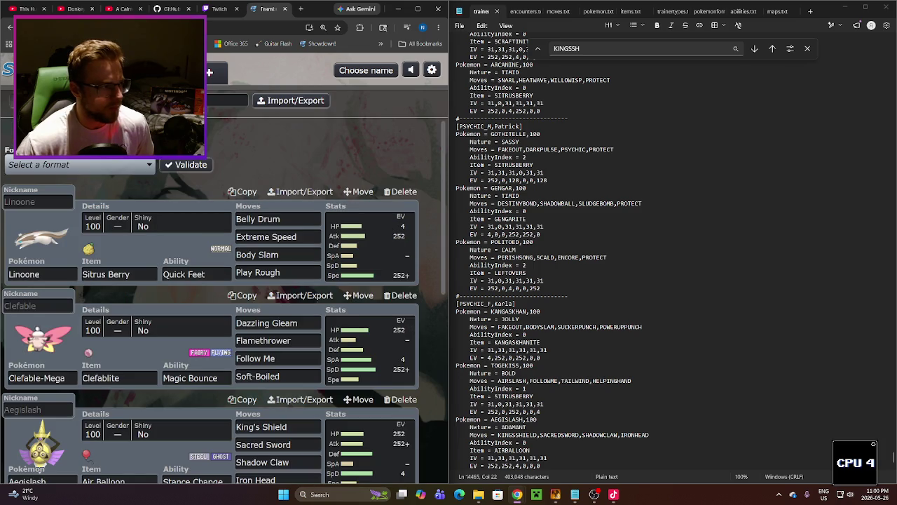
Step: Open the Chimecho-Mega, Steelix and Salamence team and edit Chimecho-Mega's ability
left_click(28, 100)
left_click(175, 316)
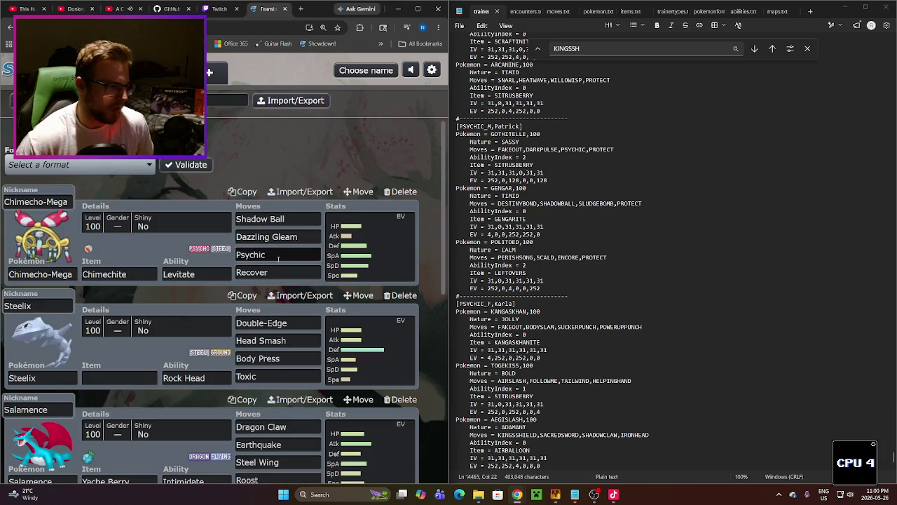
left_click(192, 276)
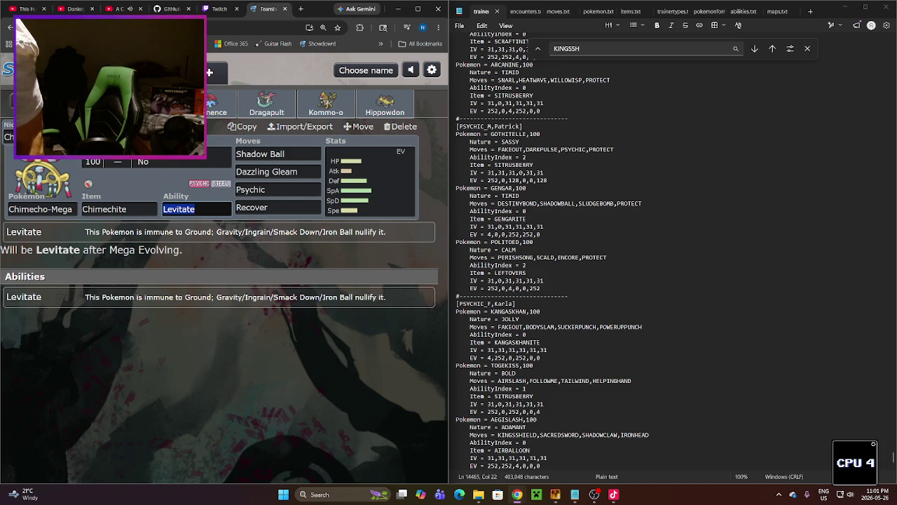
Step: Finish Chimecho-Mega with Chimechite, Shadow Ball, Dazzling Gleam, Psychic, Recover and Levitate
key("alt+Tab")
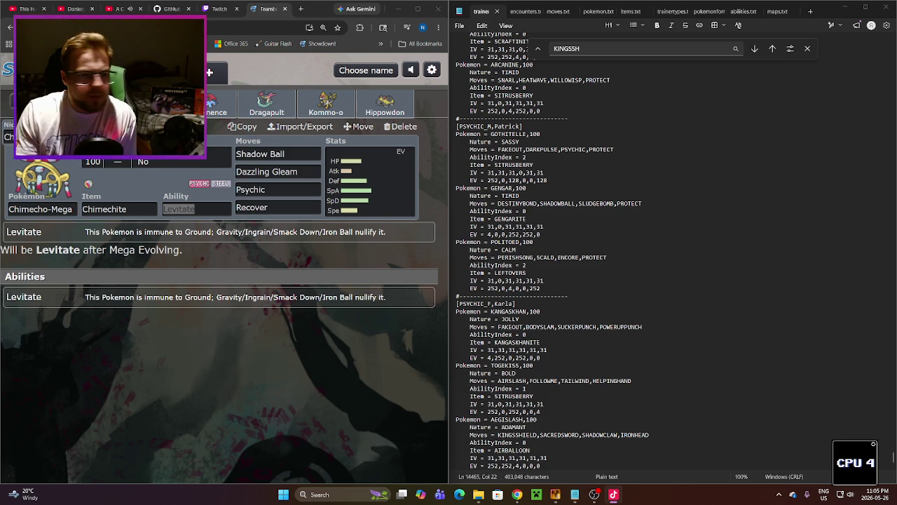
key("alt+Tab")
Step: Accept Levitate, then select the divider and Karla trainer header lines in trainers.txt
key("Return")
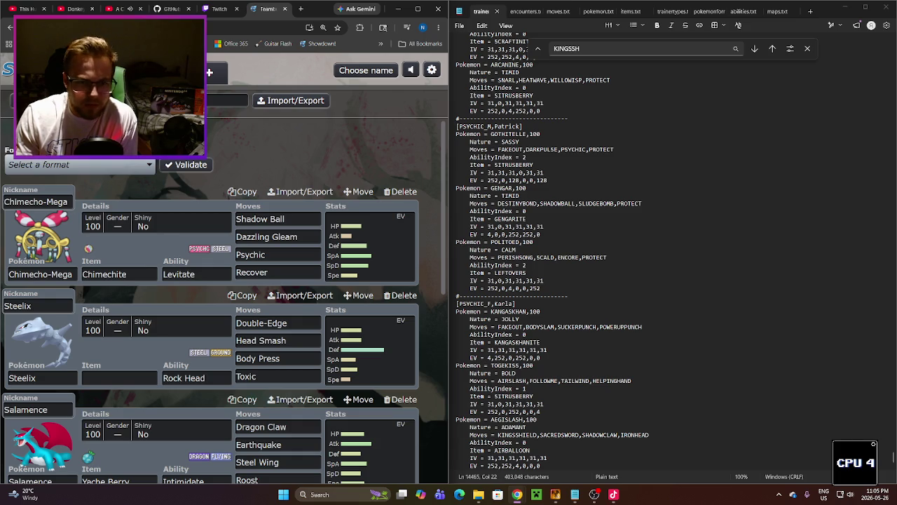
key("alt+Tab")
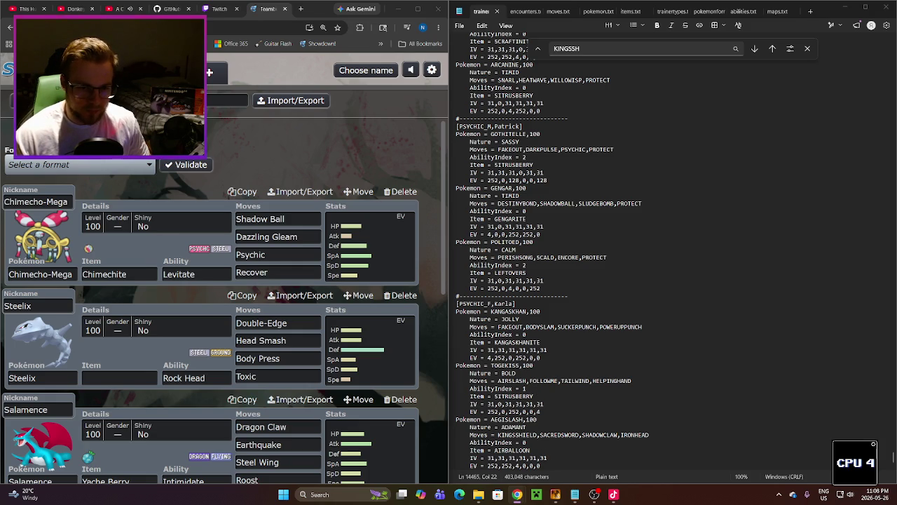
left_click_drag(534, 306, 454, 296)
Step: Paste the copied Karla trainer header at the end of trainers.txt
left_click(561, 464)
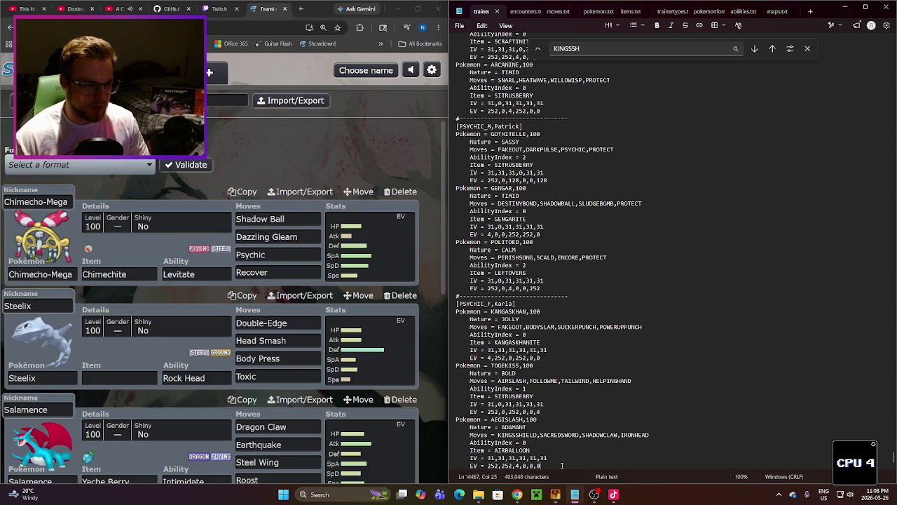
key("ctrl+v")
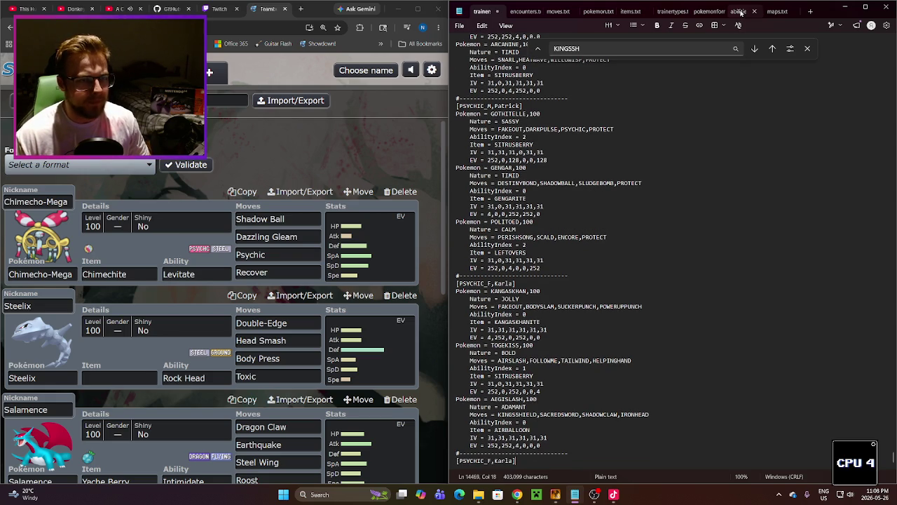
left_click(708, 11)
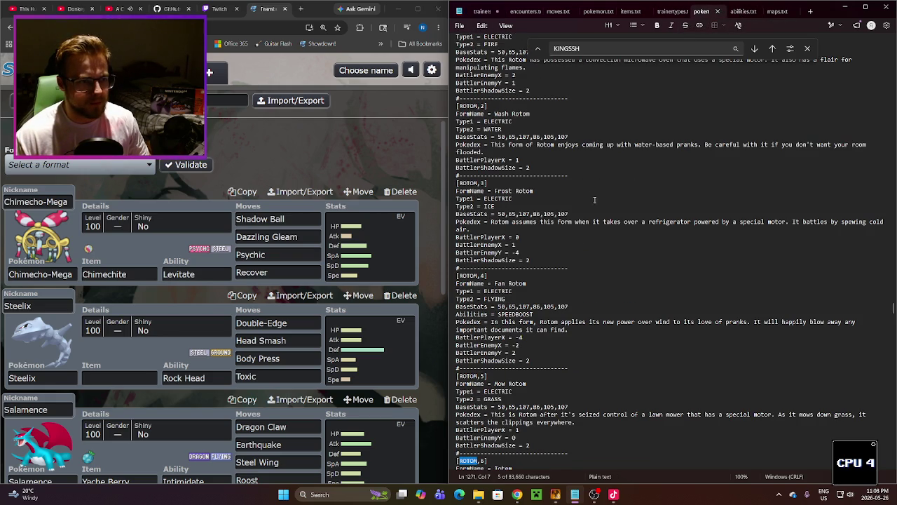
Step: Copy BEAUTY from trainertypes.txt and select PSYCHIC_F in the new trainer header
left_click(672, 11)
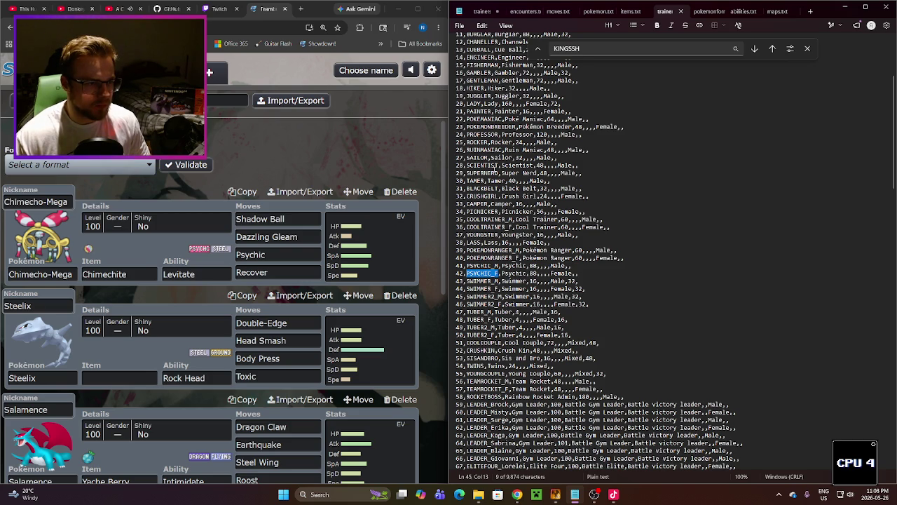
scroll(504, 182, "up", 6)
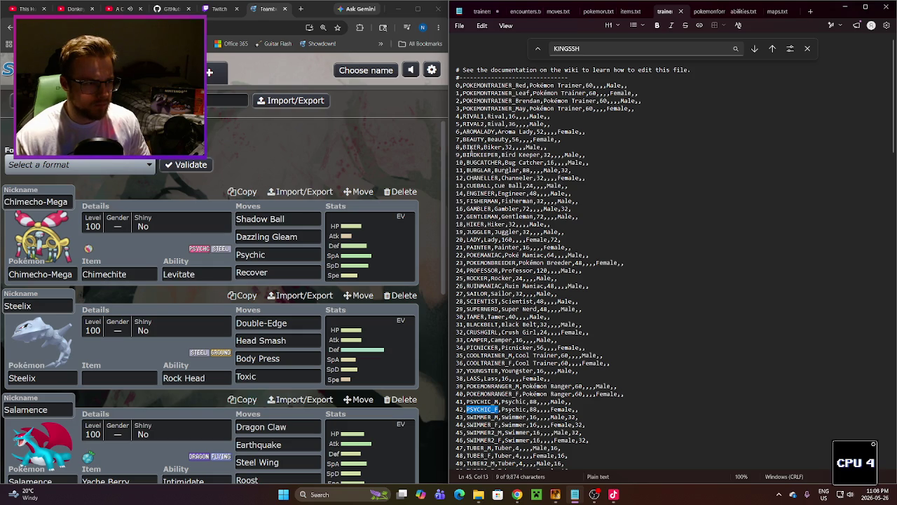
triple_click(474, 139)
double_click(474, 139)
key("ctrl+c")
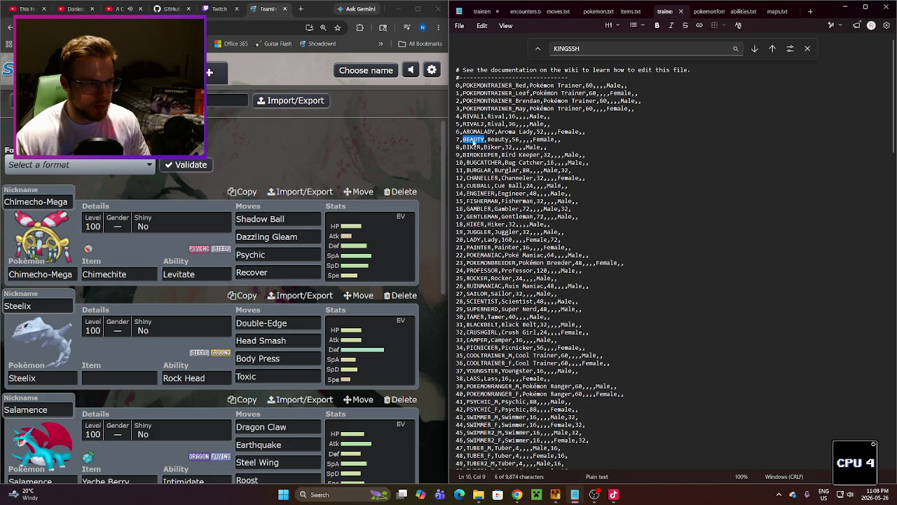
left_click(483, 11)
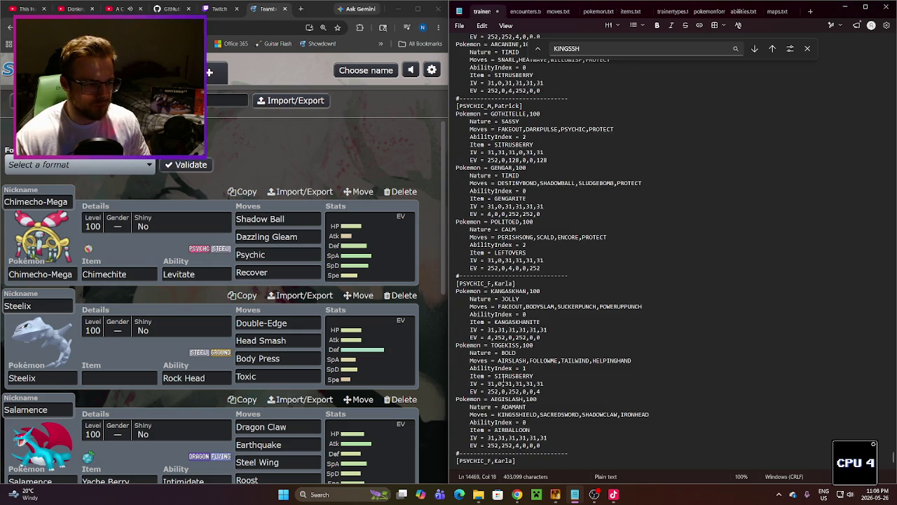
double_click(468, 466)
Step: Change the new header to trainer type BEAUTY named Kaitlyn
key("ctrl+v")
double_click(492, 466)
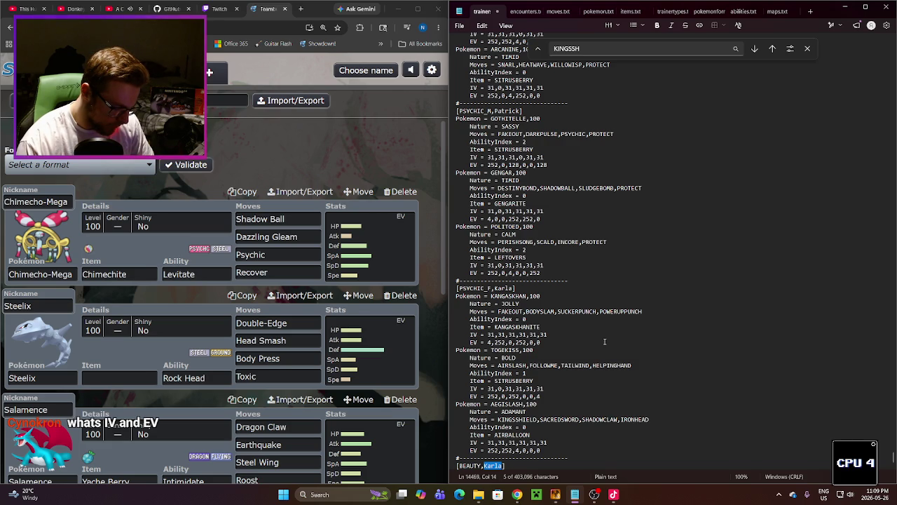
type("Kaitlyn")
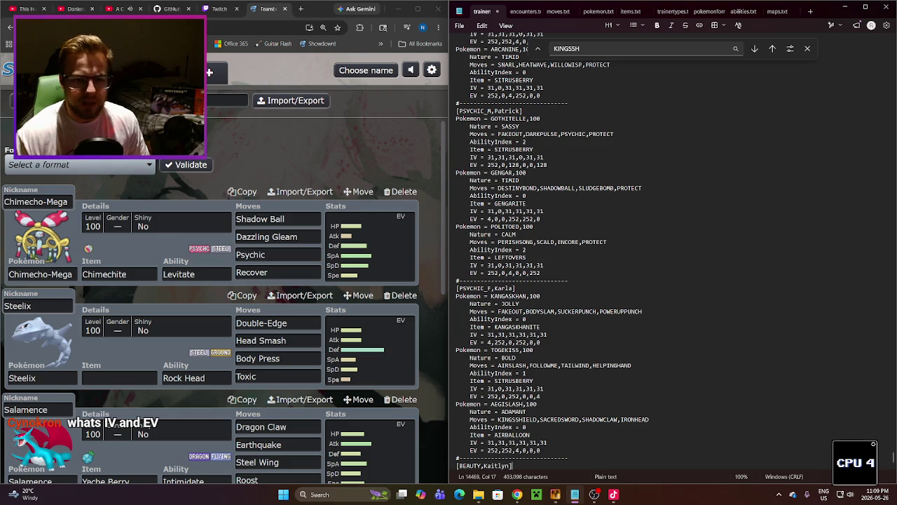
Step: Paste the Metagross, Indeedee and Alakazam team below Kaitlyn's header
left_click(516, 494)
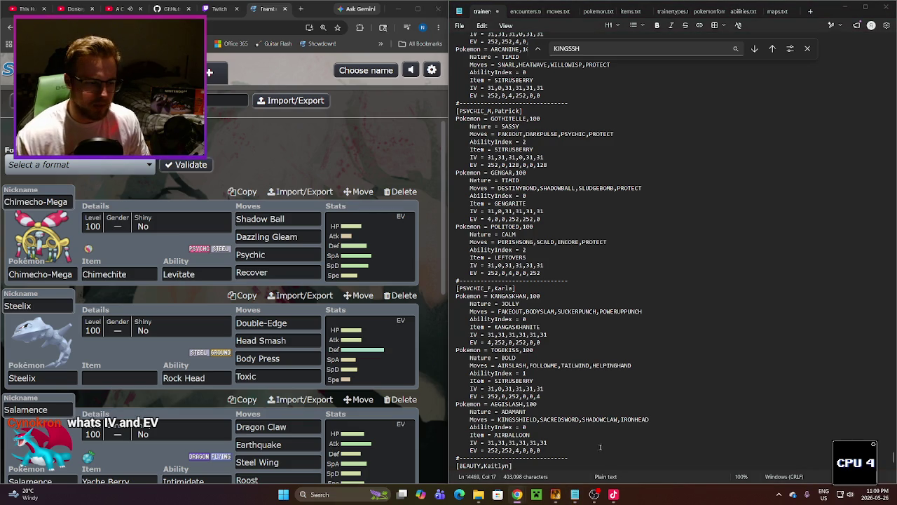
left_click(575, 494)
key("Return")
key("Return")
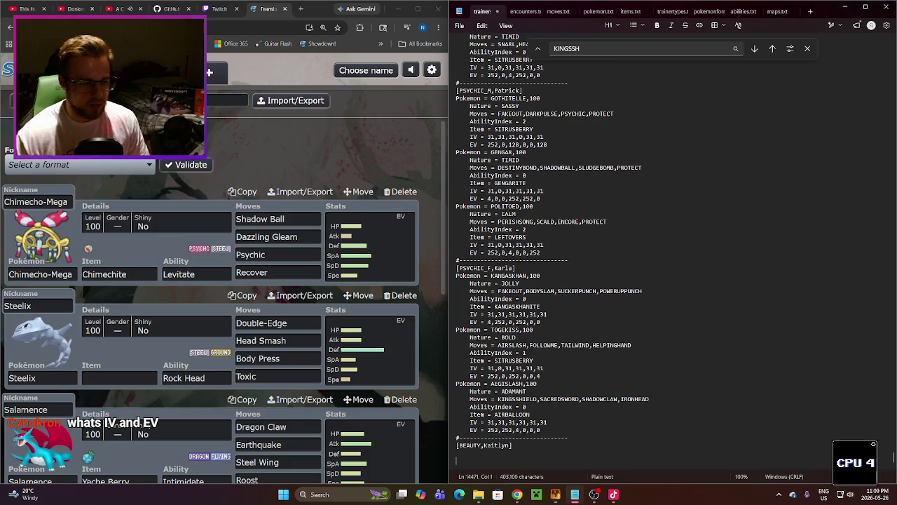
key("ctrl+v")
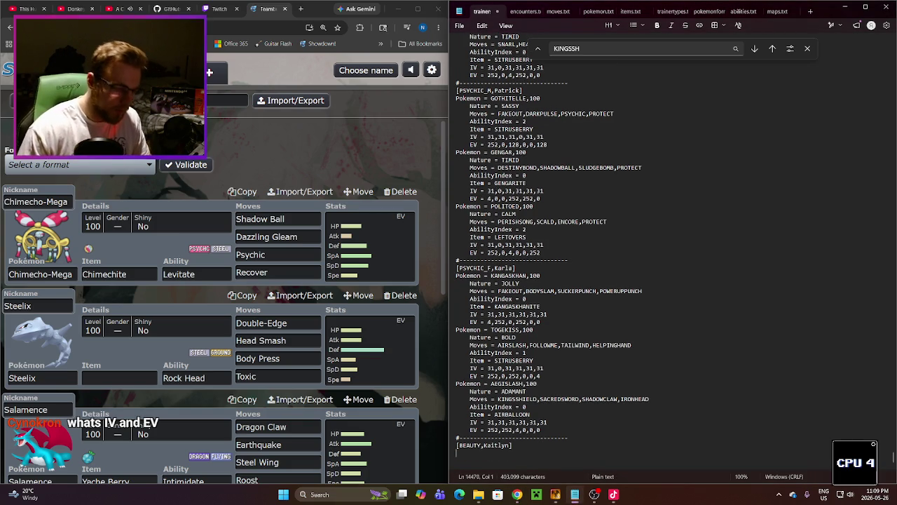
Step: Fix the Nature = TIMID spacing and indent Metagross's Nature, Moves, AbilityIndex, Item, IV and EV lines
triple_click(457, 423)
left_click(456, 423)
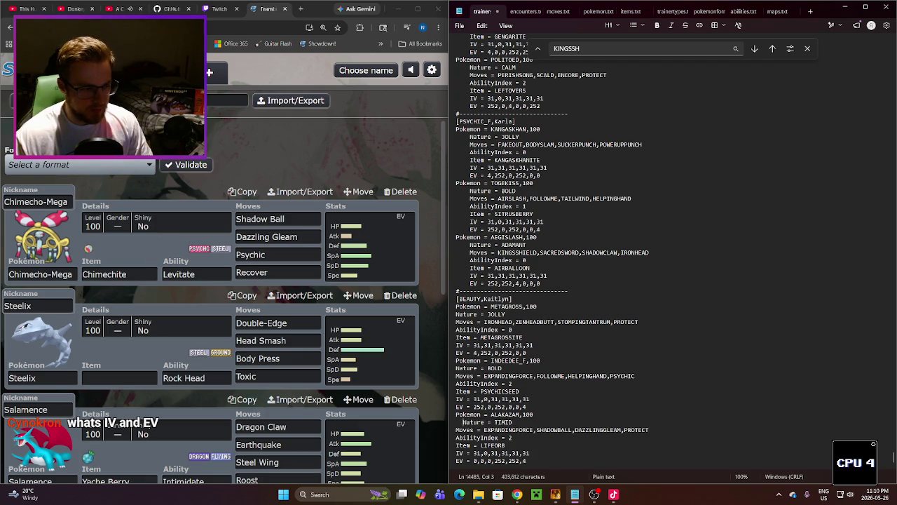
key("BackSpace")
key("BackSpace")
key("BackSpace")
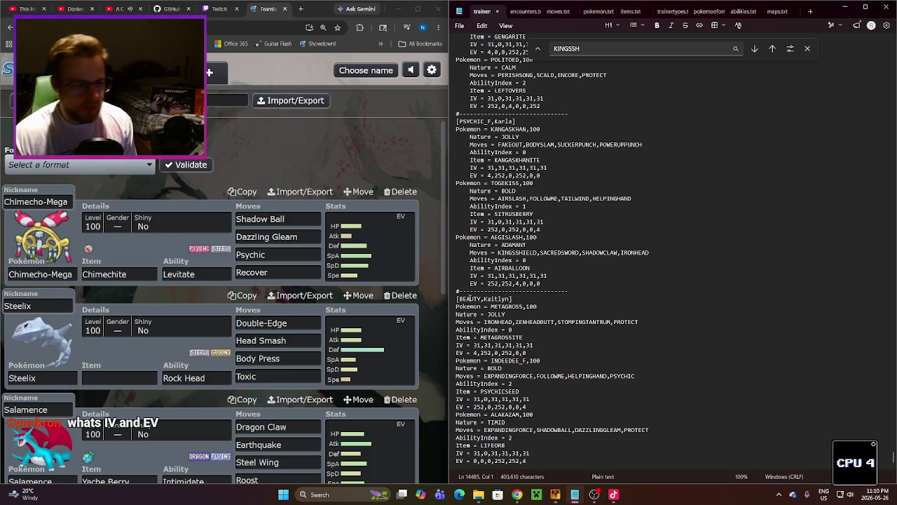
left_click(457, 314)
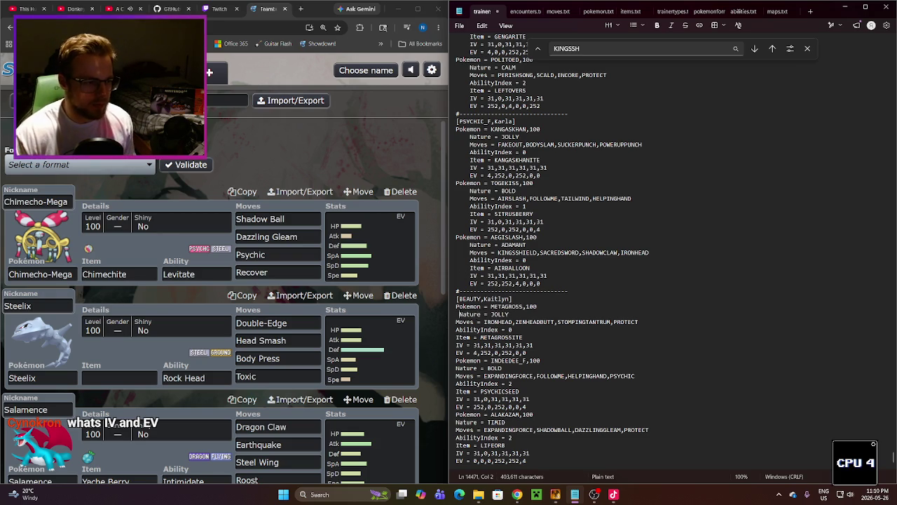
left_click(457, 322)
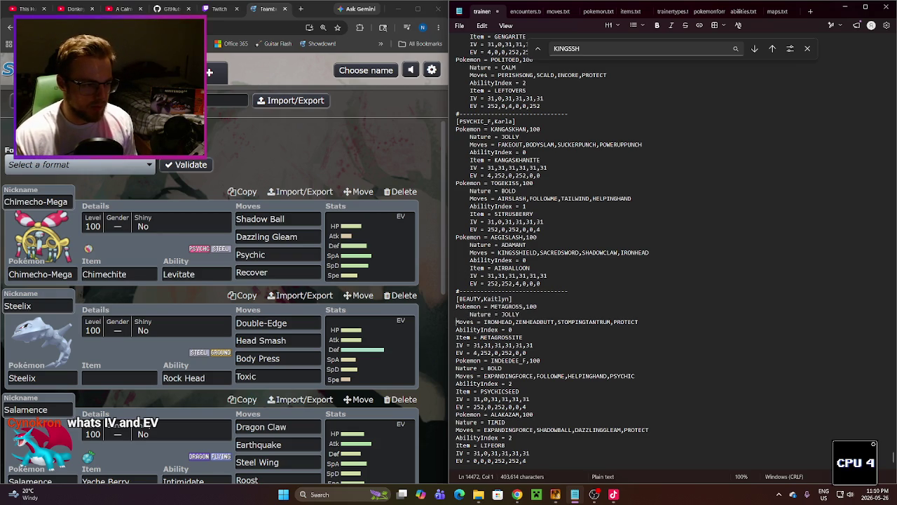
left_click(457, 330)
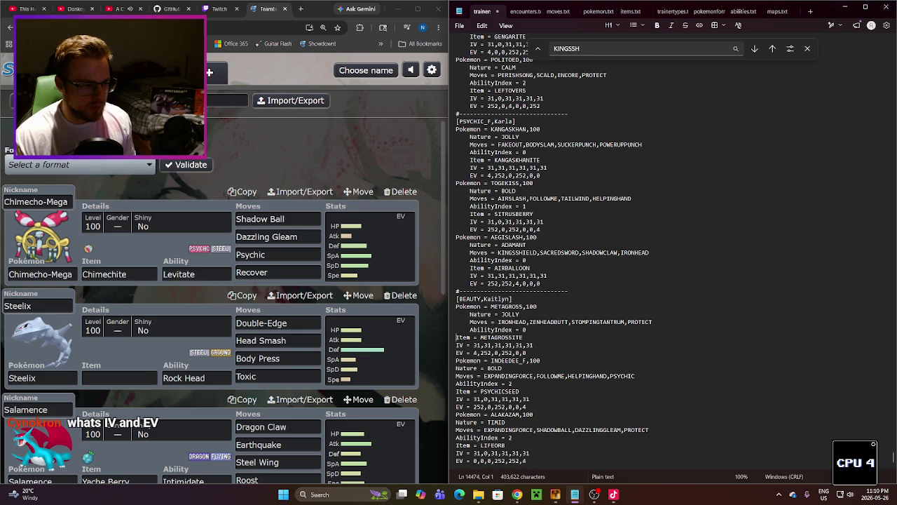
key("Down")
left_click(456, 345)
key("Down")
key("Home")
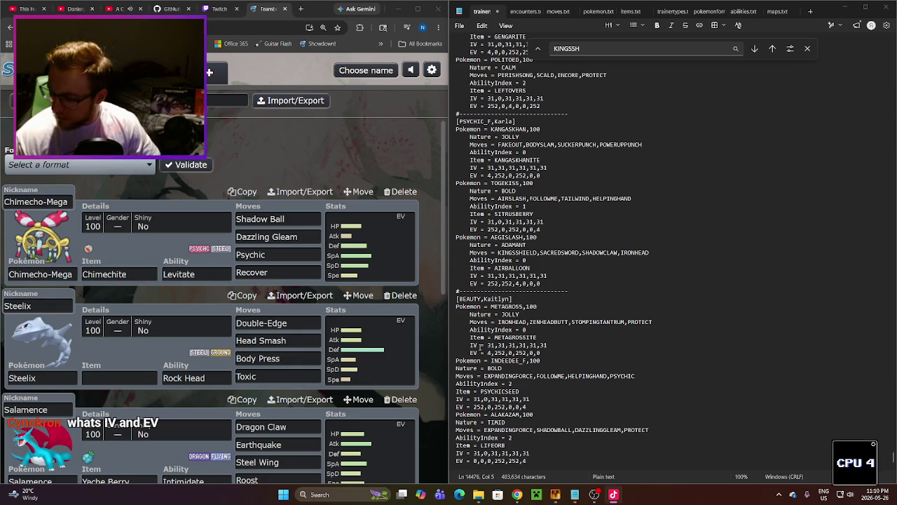
Step: Dismiss the context menu and switch over to RPG Maker XP
right_click(480, 339)
left_click(601, 364)
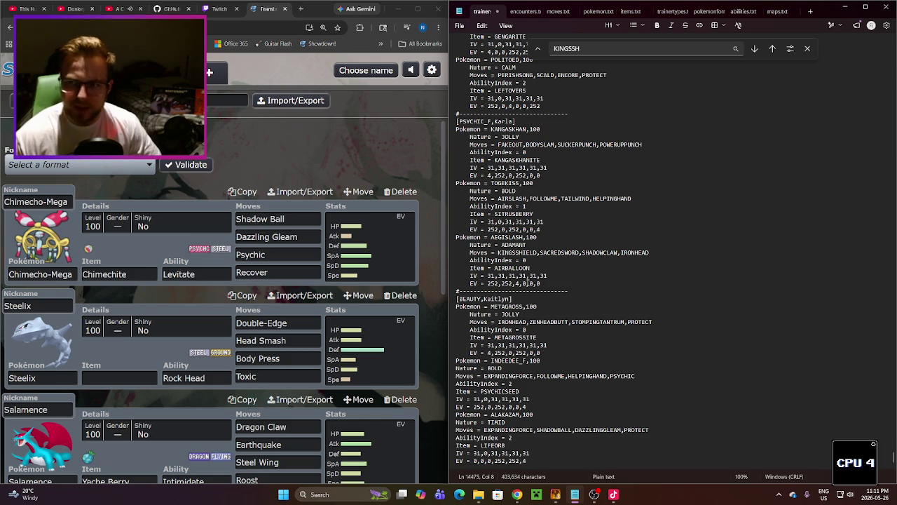
left_click(555, 494)
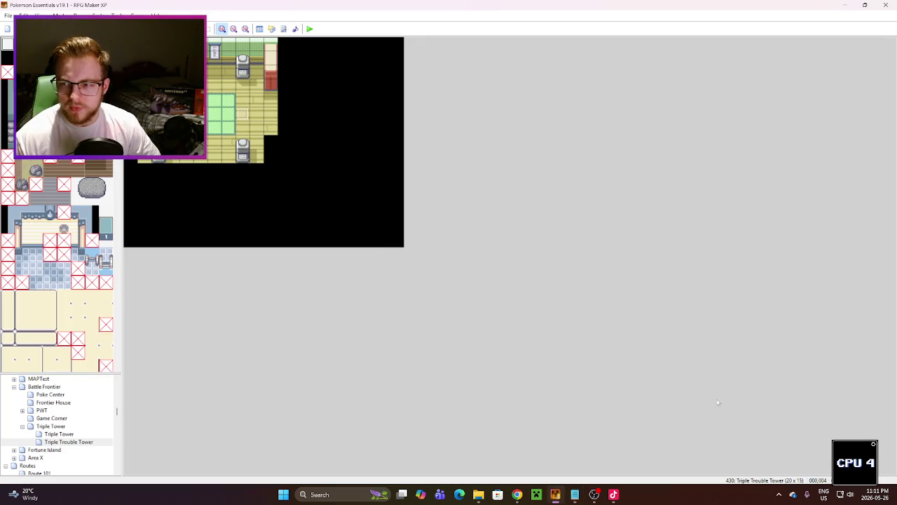
Step: Indent Indeedee's Nature, Moves, AbilityIndex, Item, IV and EV lines in trainers.txt
left_click(575, 495)
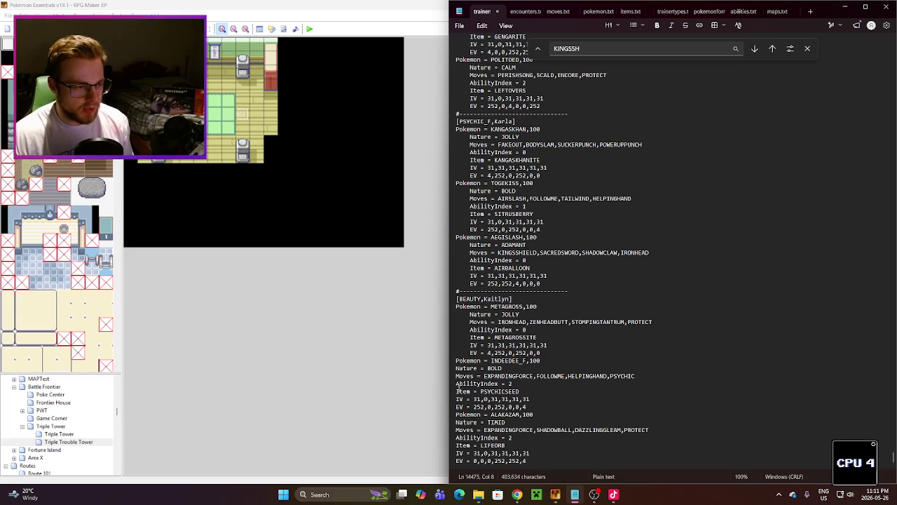
left_click(457, 384)
left_click(456, 368)
key("Down")
key("Left")
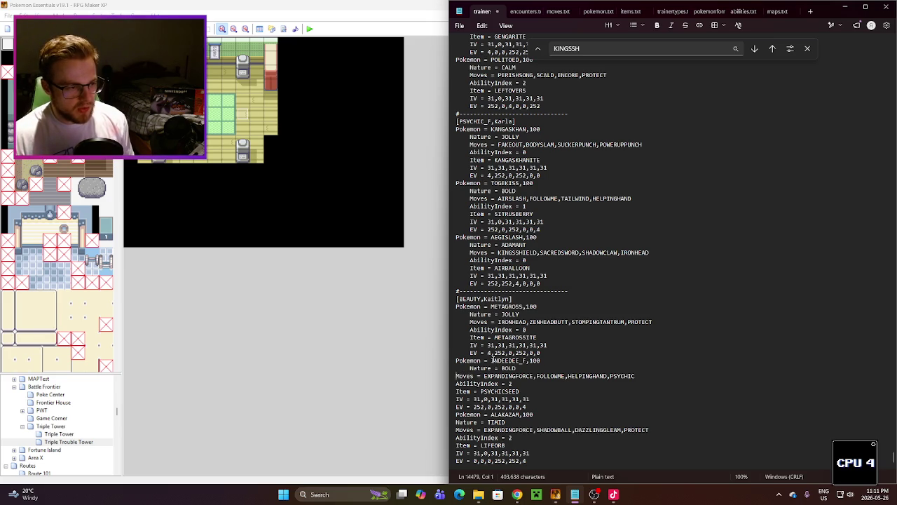
left_click(456, 384)
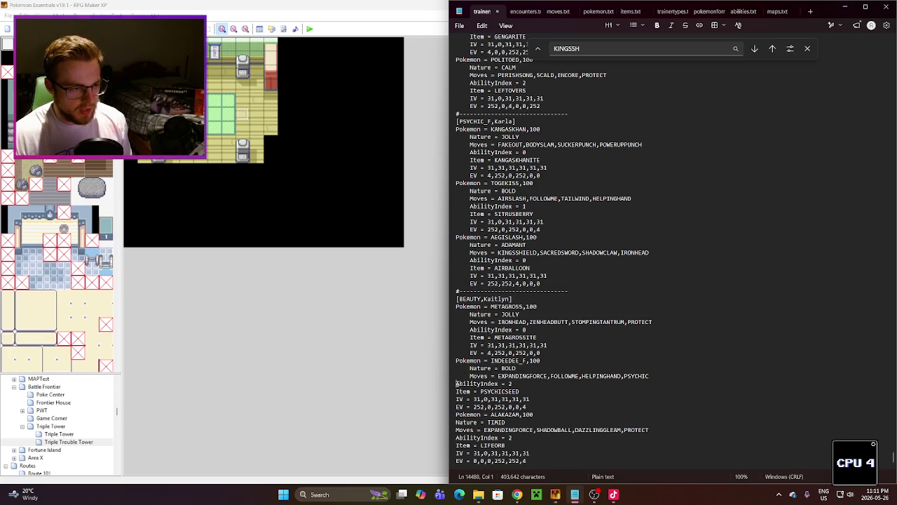
left_click(457, 391)
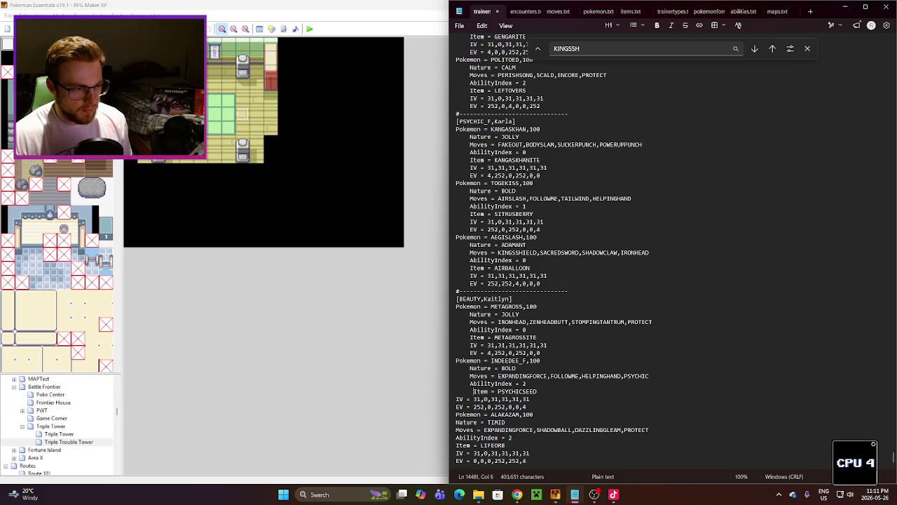
left_click(456, 399)
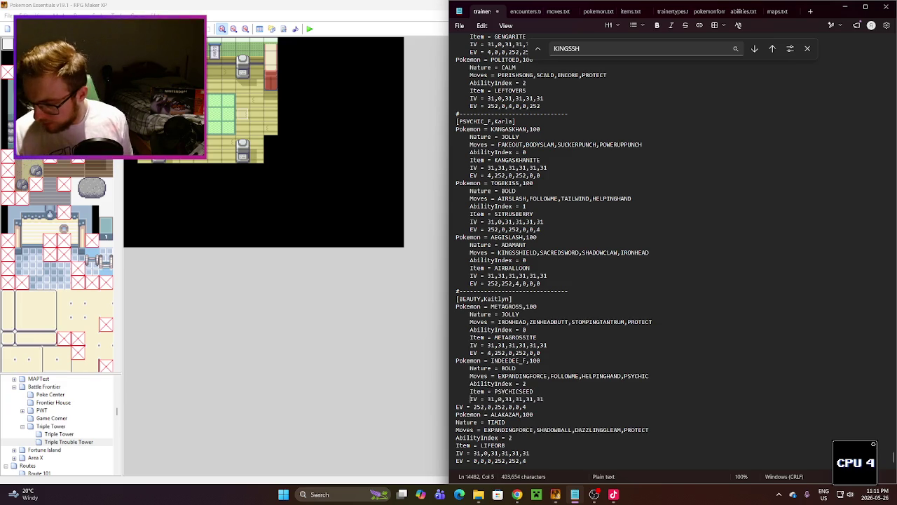
left_click(458, 406)
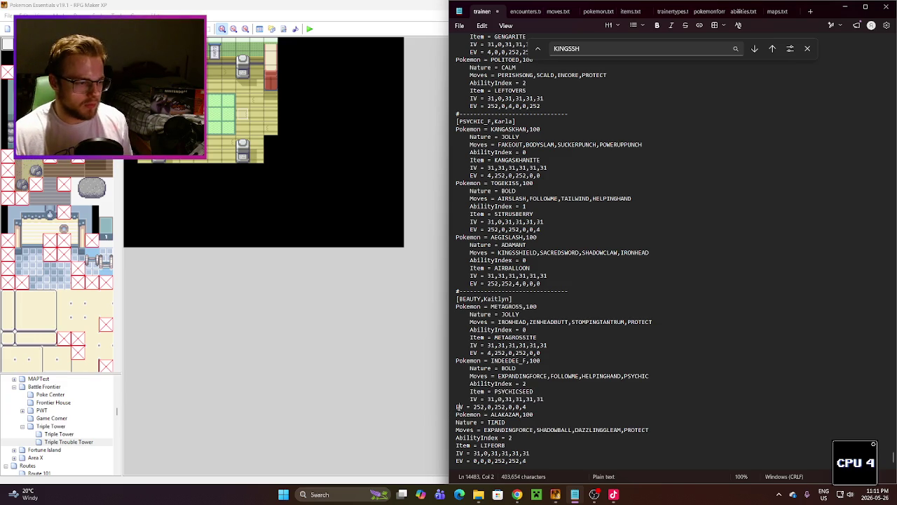
left_click(456, 407)
Step: Indent Alakazam's Nature, Moves, AbilityIndex, Item and IV lines
key("Down")
key("Down")
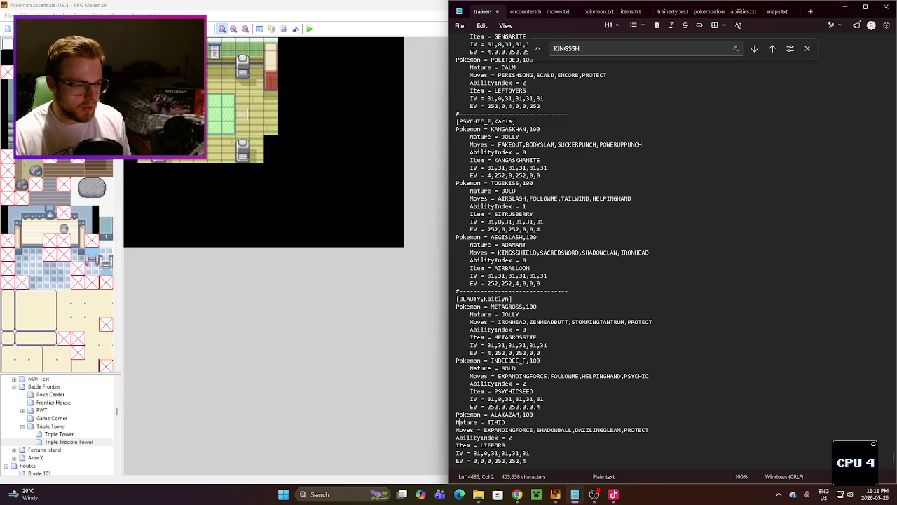
key("Down")
key("Home")
key("Home")
key("Down")
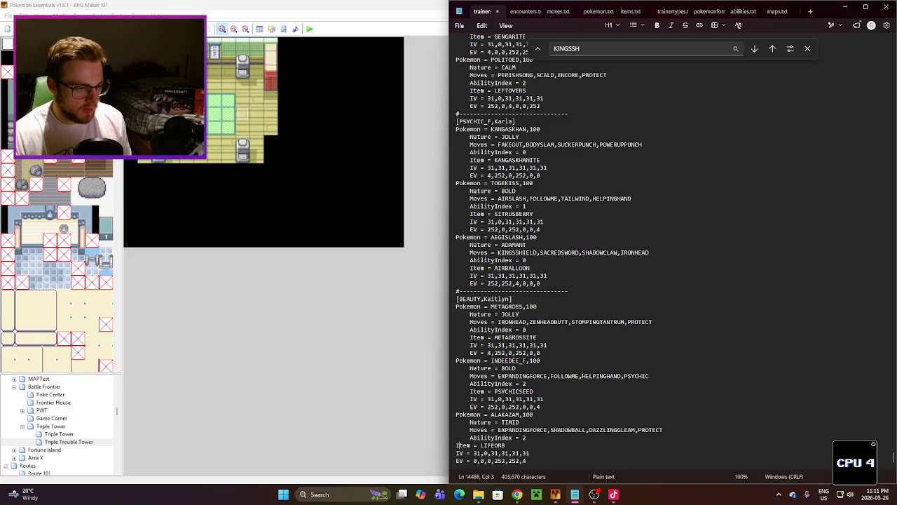
key("Home")
key("Home")
key("Down")
key("Home")
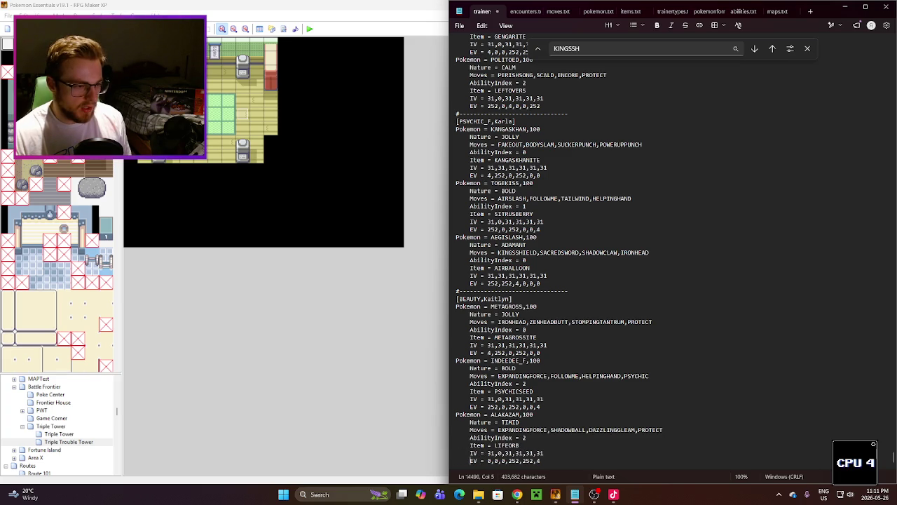
Step: Save trainers.txt and select the INDEEDEE_F species name
left_click(588, 415)
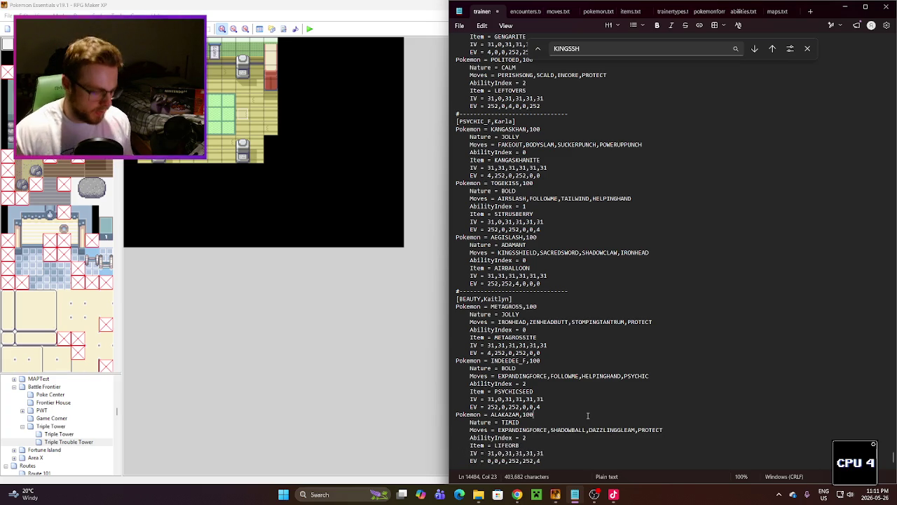
key("ctrl+s")
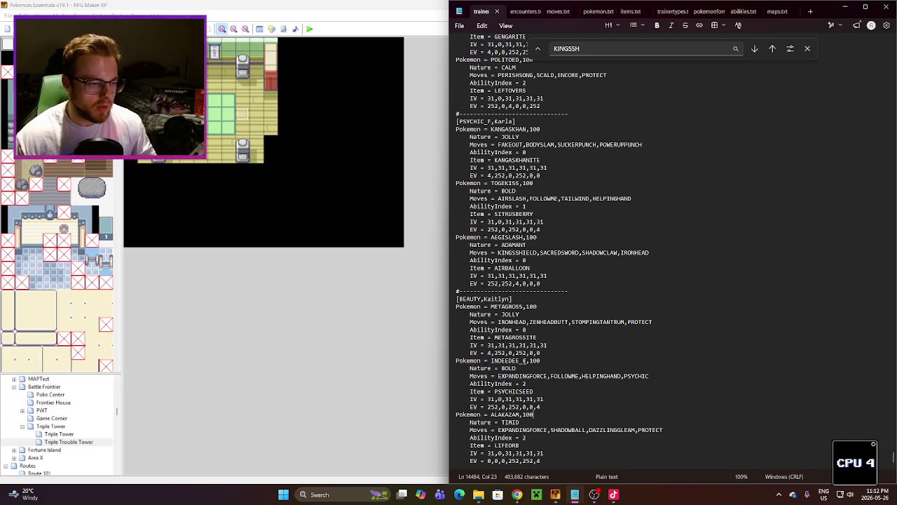
left_click_drag(526, 361, 492, 360)
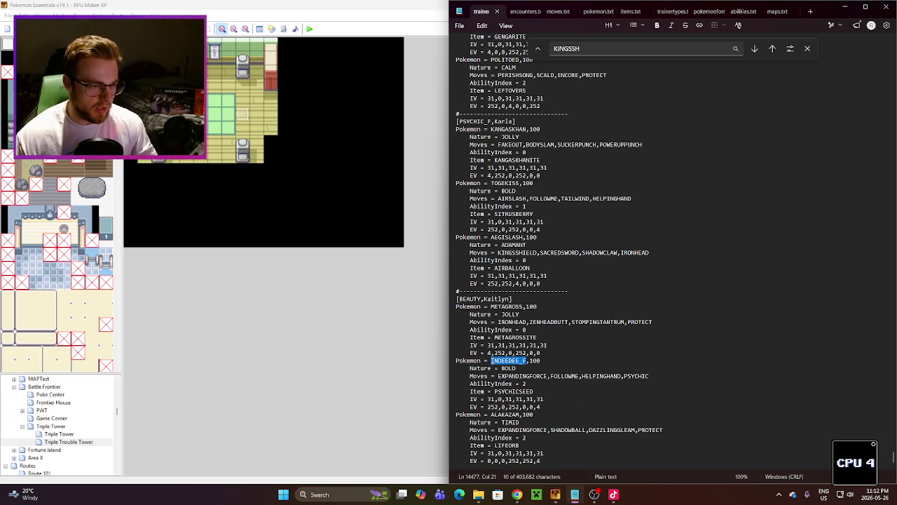
Step: Replace INDEEDEE_F with CHIMECHO and Metagross's METAGROSSITE with WEAKNESSPOLICY
key("BackSpace")
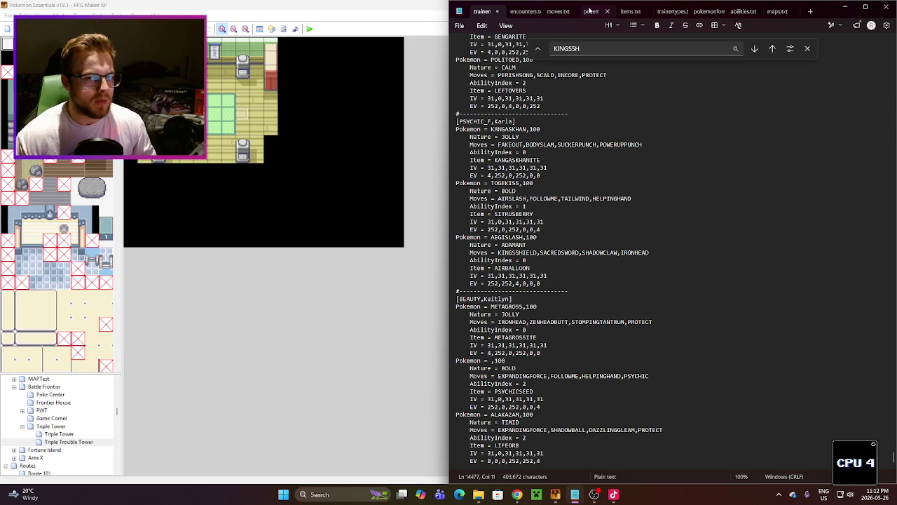
type("CHIMECHO")
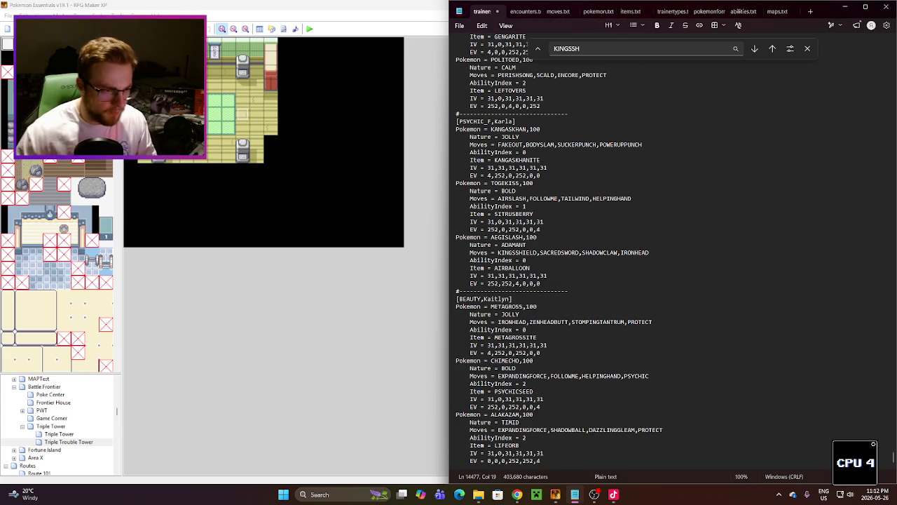
double_click(515, 337)
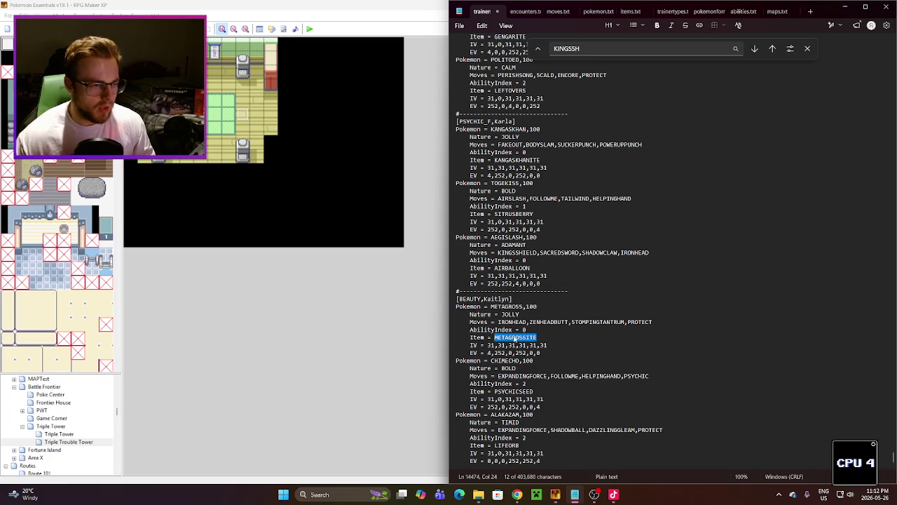
type("WEAKNESSPOLICY")
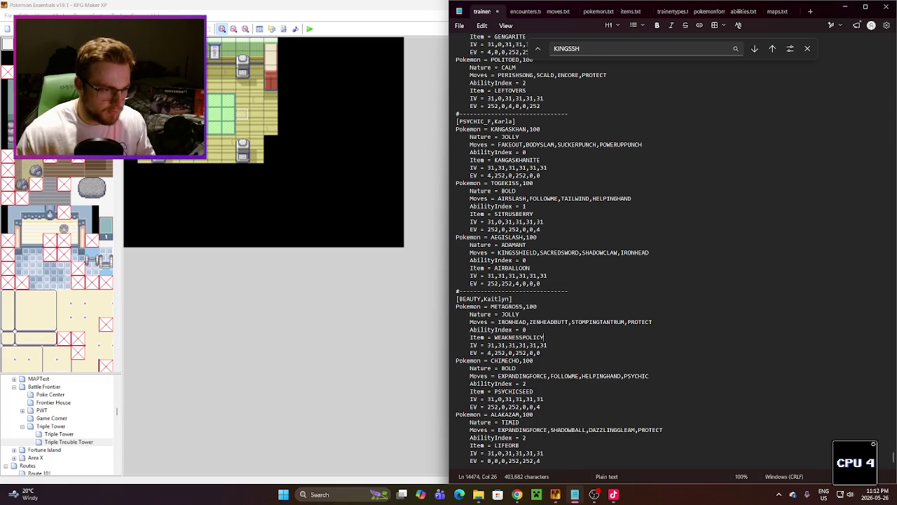
Step: Change Metagross's IRONHEAD to METEORMASH and STOMPINGTANTRUM to AGILITY
double_click(512, 321)
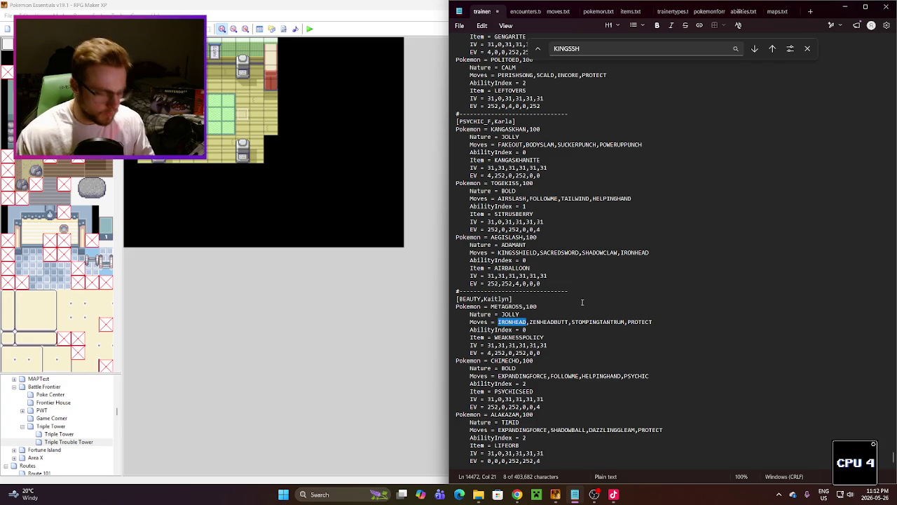
type("METEORMASH")
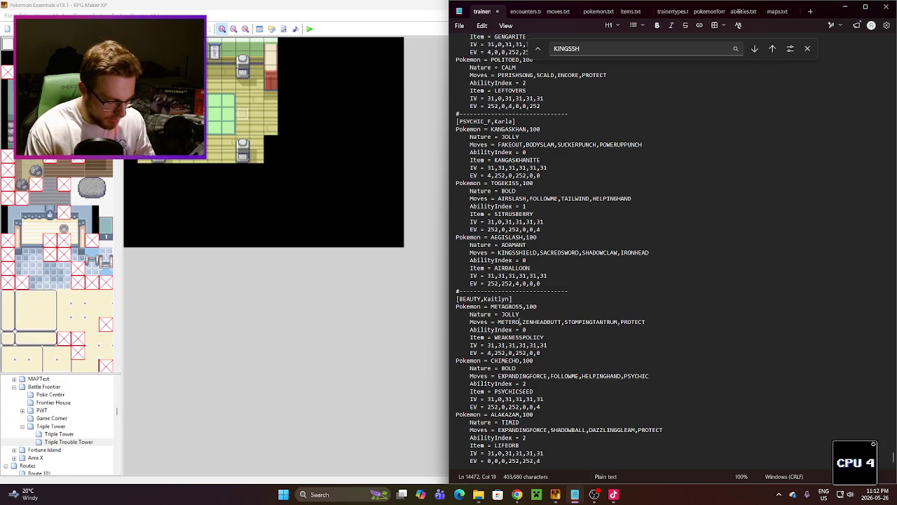
double_click(598, 324)
type("AGILITY")
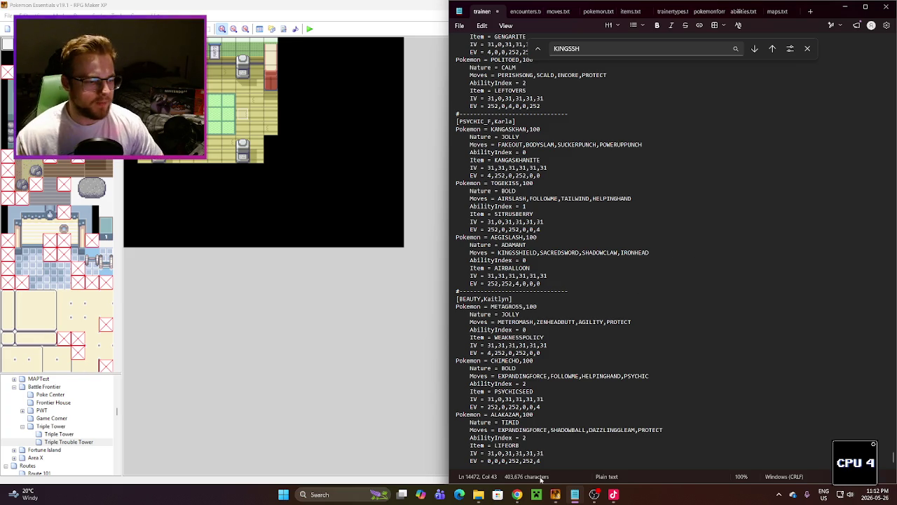
mouse_move(516, 495)
left_click(506, 460)
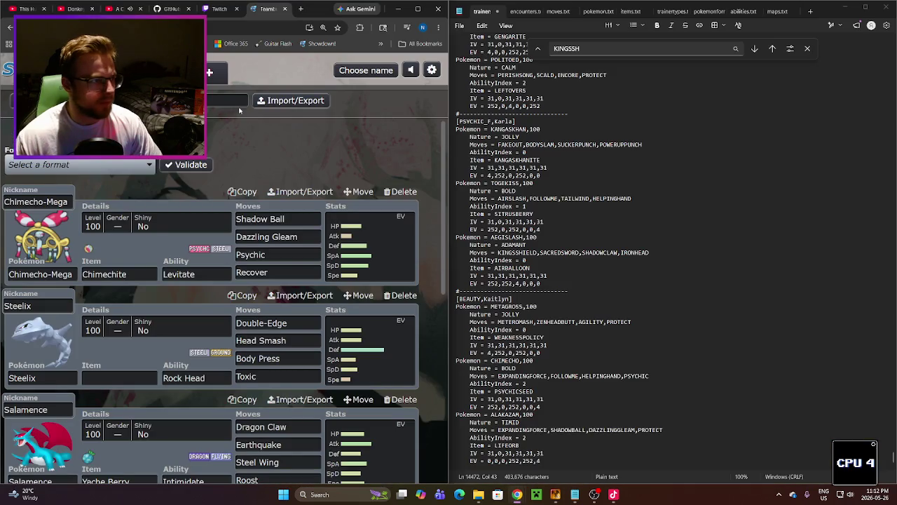
Step: Replace Chimecho's first two moves with SHADOWBALL and DAZZLINGGLEAM
left_click(211, 13)
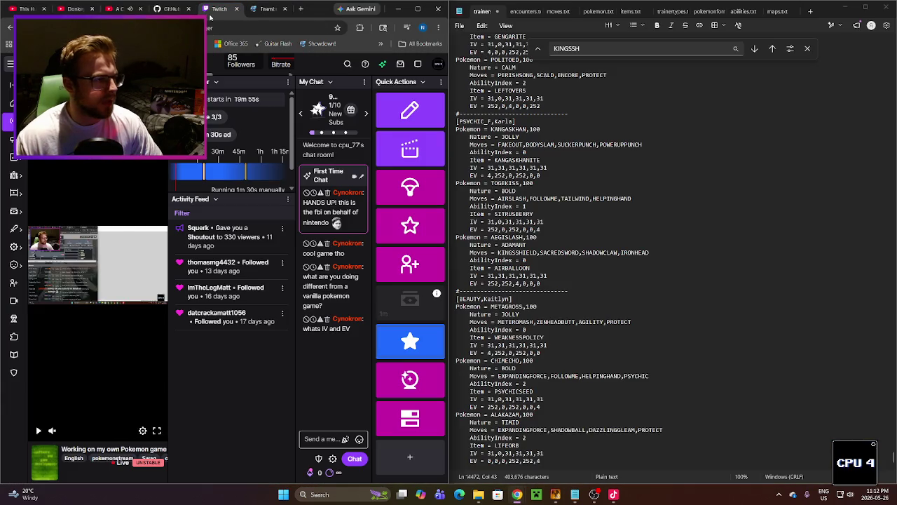
left_click(268, 9)
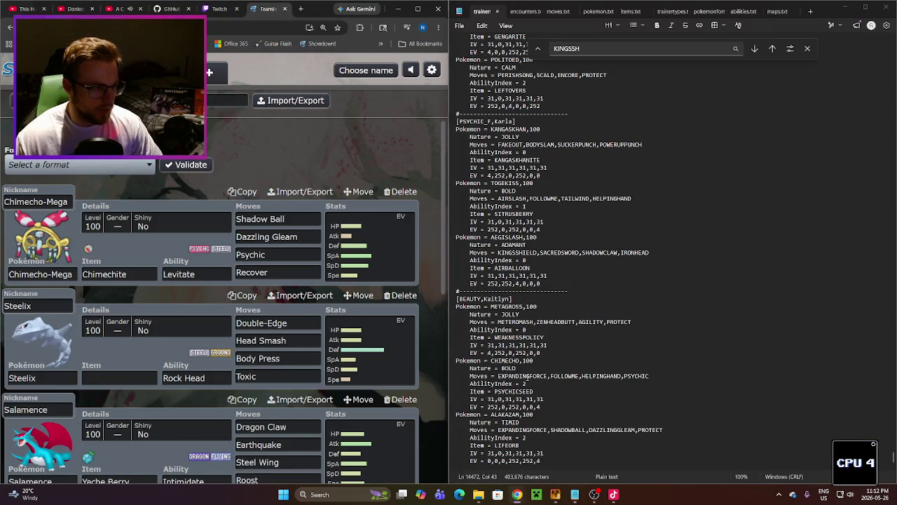
double_click(527, 377)
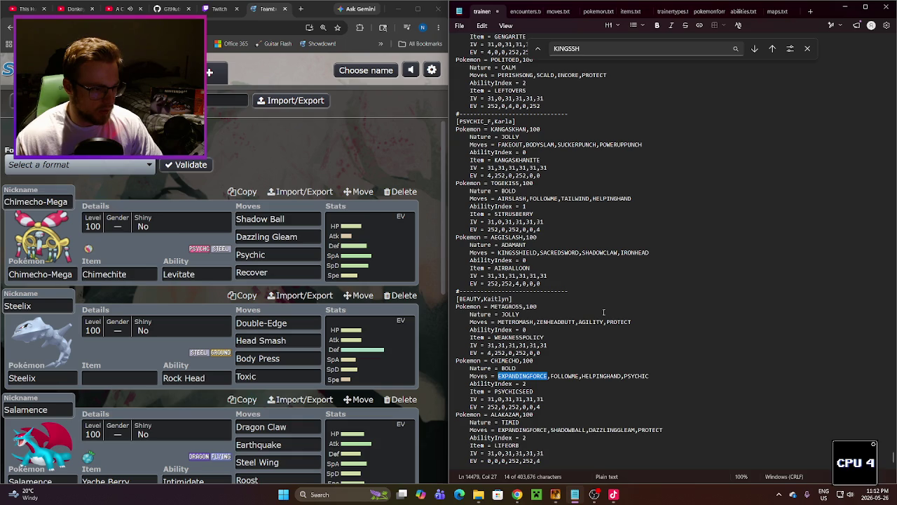
type("SHADOWBALL")
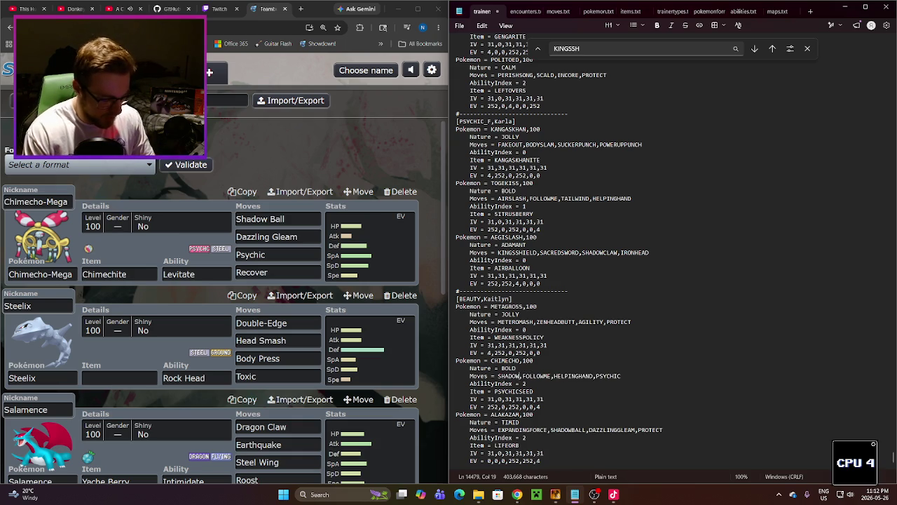
double_click(551, 377)
type("DAZZLIG")
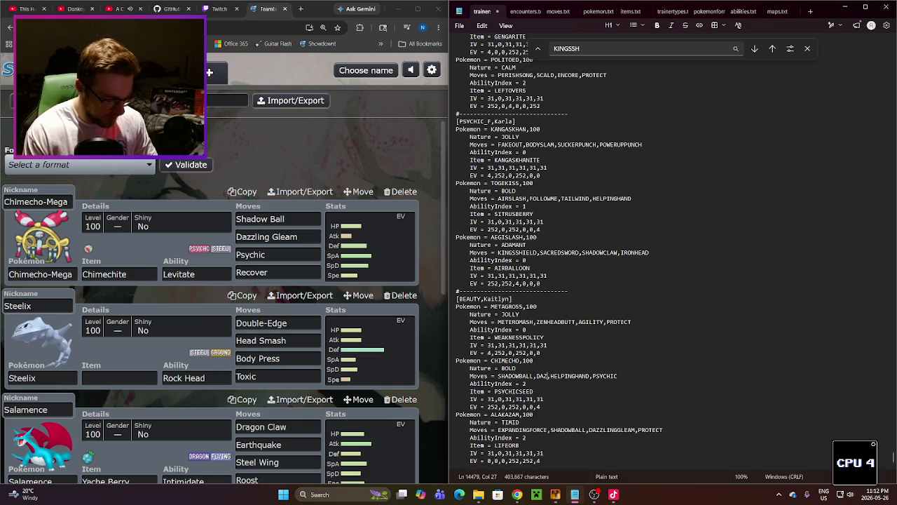
key("BackSpace")
type("NGGLEAM")
Step: Replace Chimecho's last two moves with PSYCHIC and RECOVER, then bring up items.txt
double_click(605, 377)
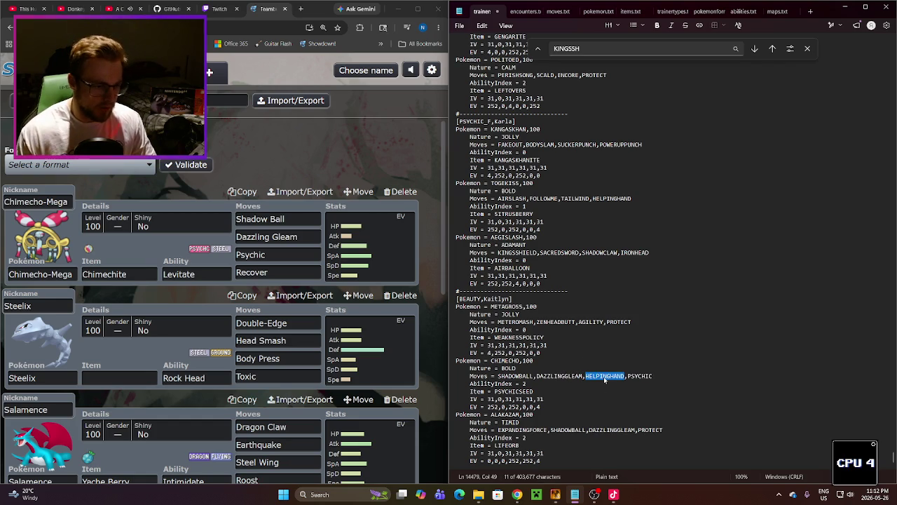
type("PSYCH")
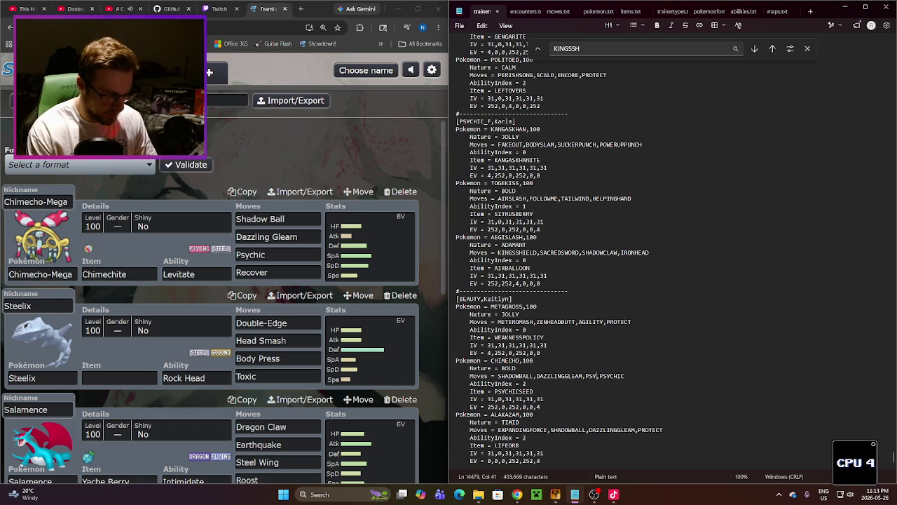
type("IC")
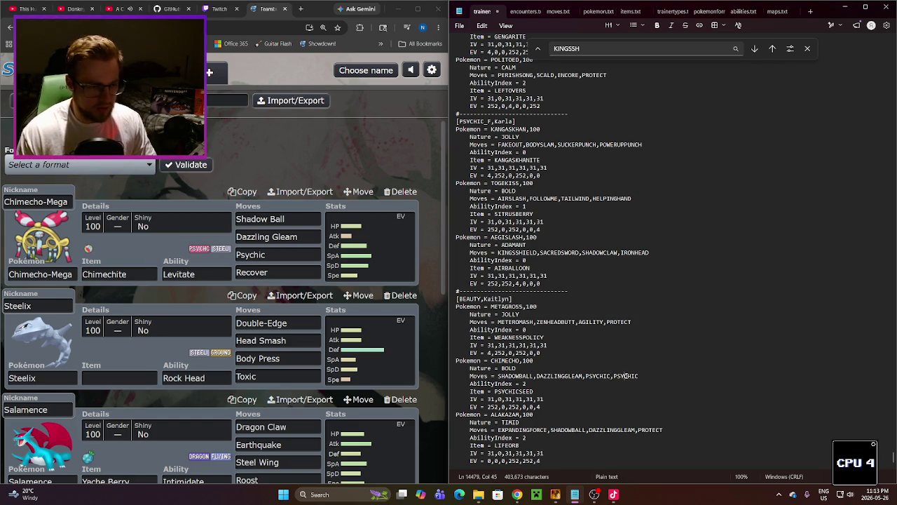
double_click(624, 375)
type("RECOVER")
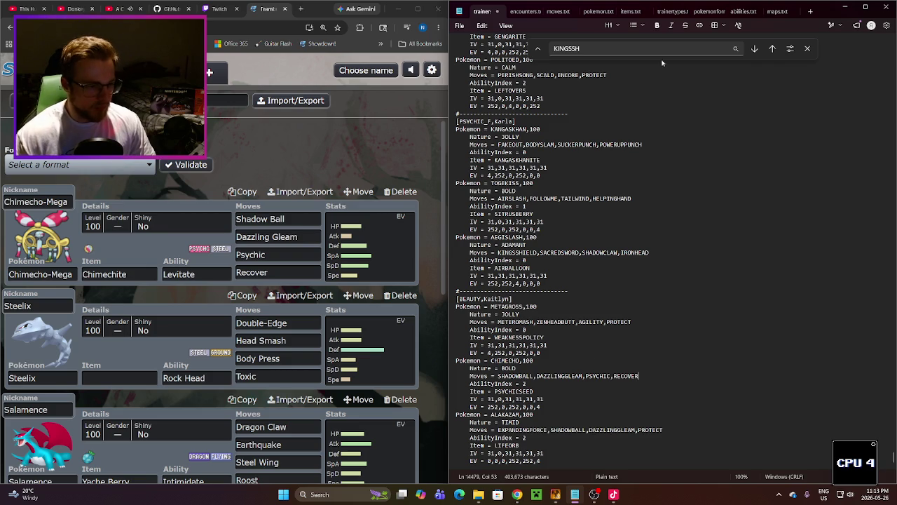
left_click(626, 12)
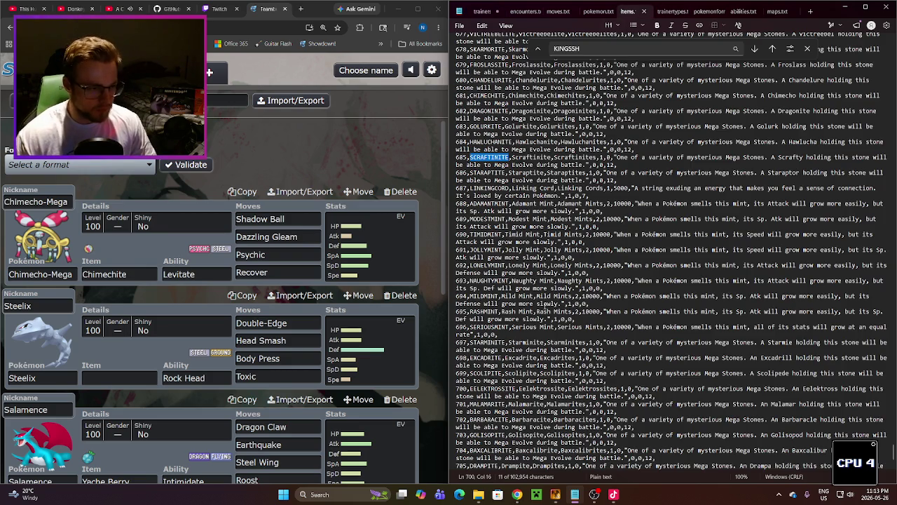
Step: Find and select CHIMECHITE among items.txt's Mega Stones, then go back to trainers.txt
scroll(542, 297, "down", 3)
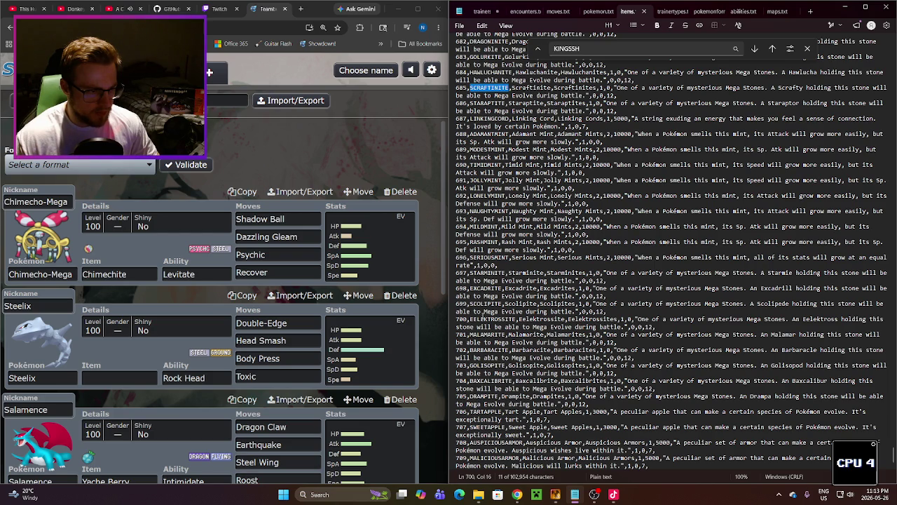
scroll(488, 219, "up", 5)
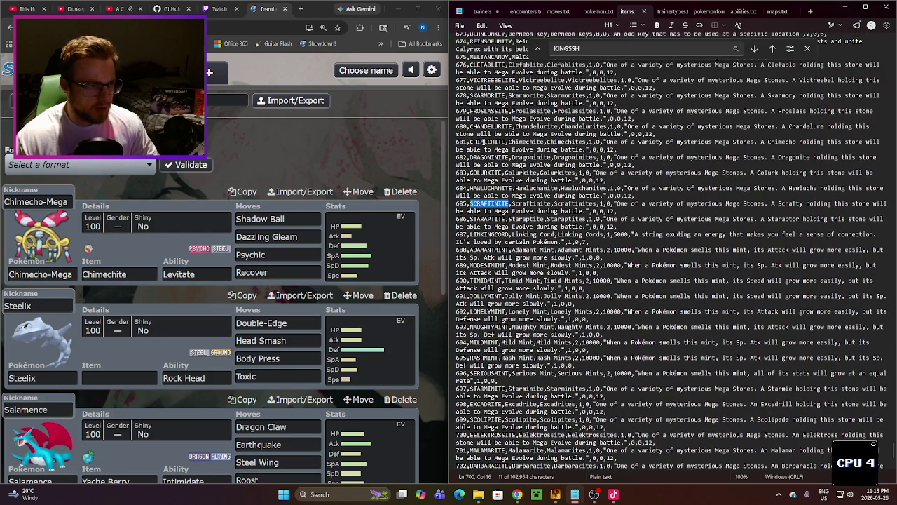
double_click(483, 142)
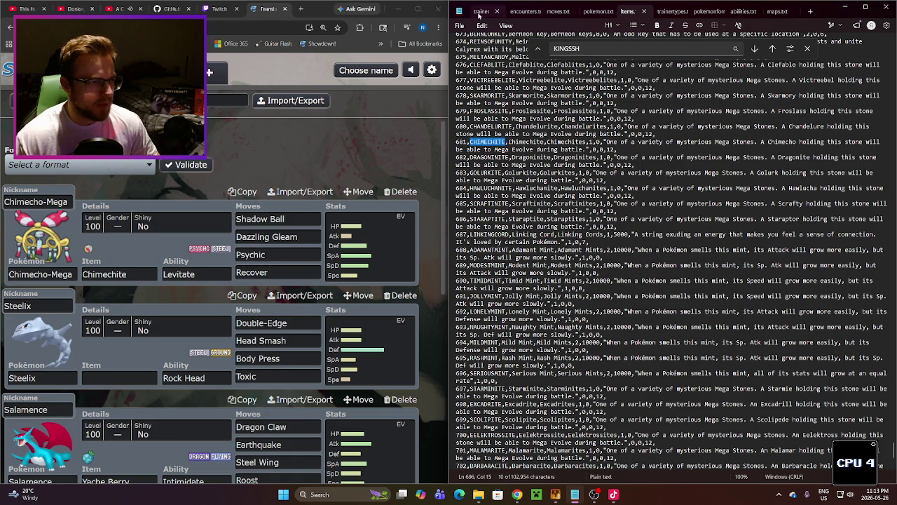
left_click(483, 11)
double_click(498, 384)
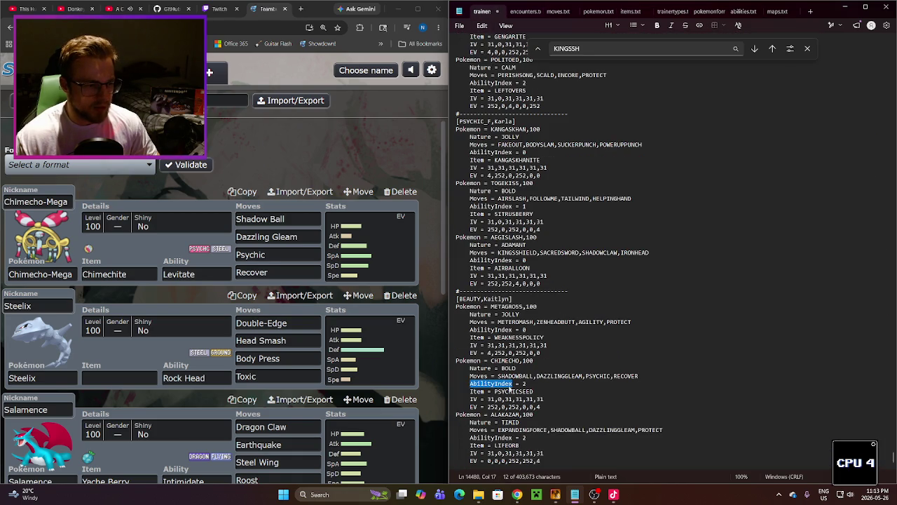
Step: Swap Chimecho's held item PSYCHICSEED for CHIMECHITE and change AbilityIndex from 2 to 0
double_click(514, 391)
type("CHIMECHITE")
double_click(524, 384)
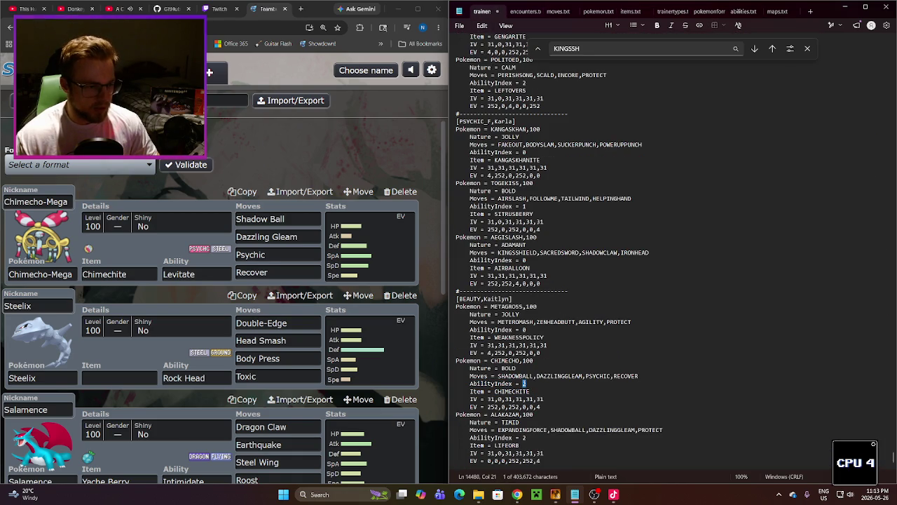
type("0")
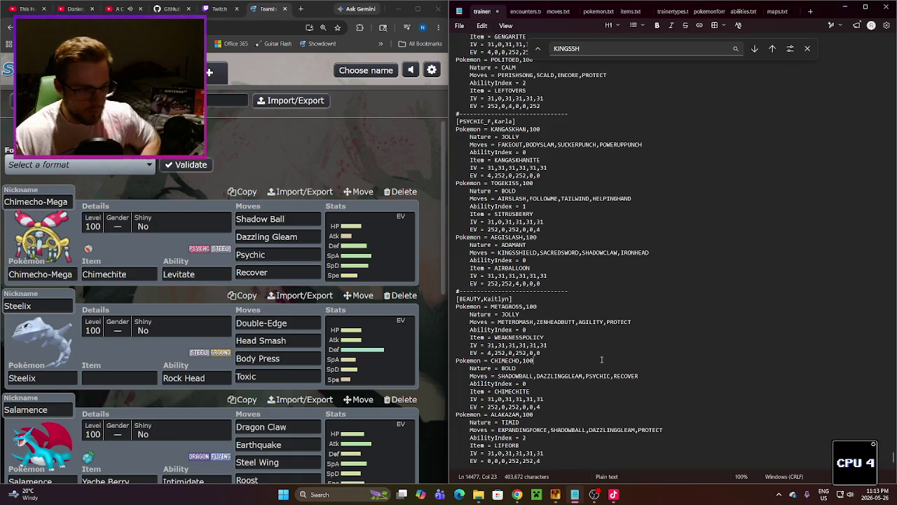
left_click(535, 361)
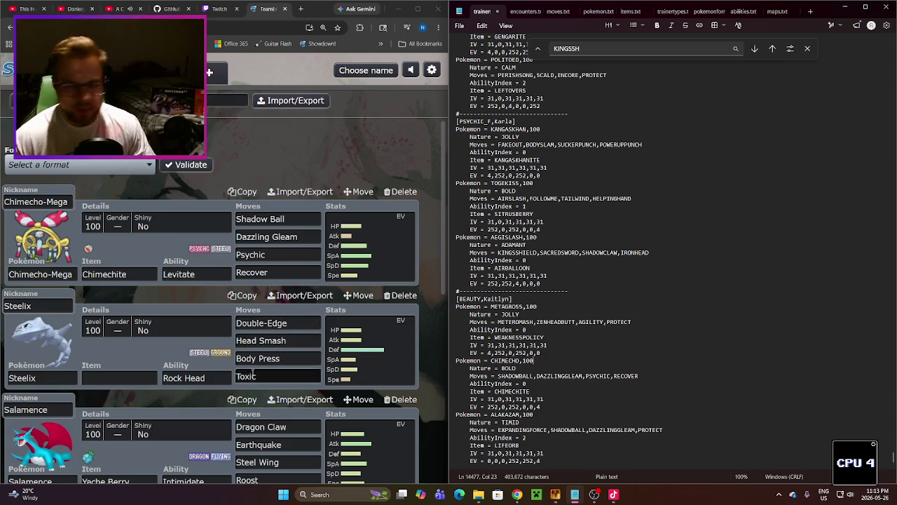
left_click(41, 273)
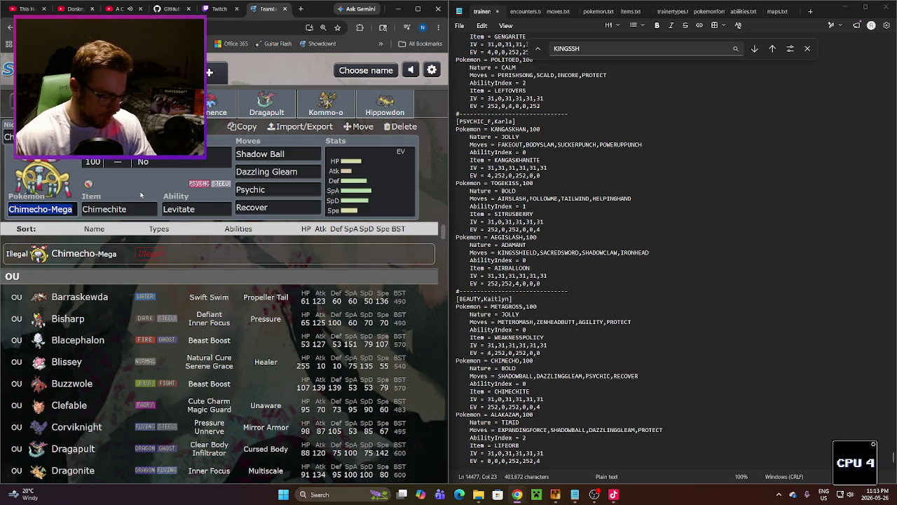
Step: Pick Malamar in the Showdown teambuilder and change Chimecho's EVs to 252,0,0,0,252,4
type("MAL")
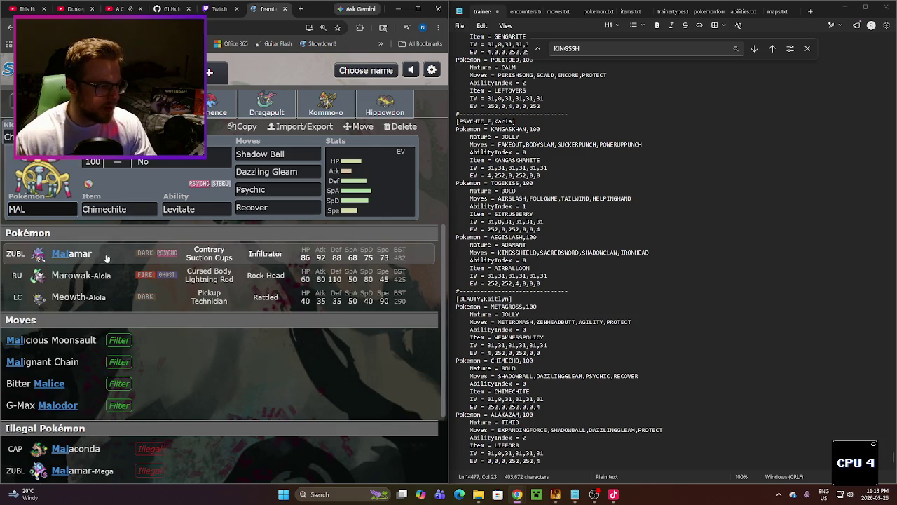
left_click(106, 258)
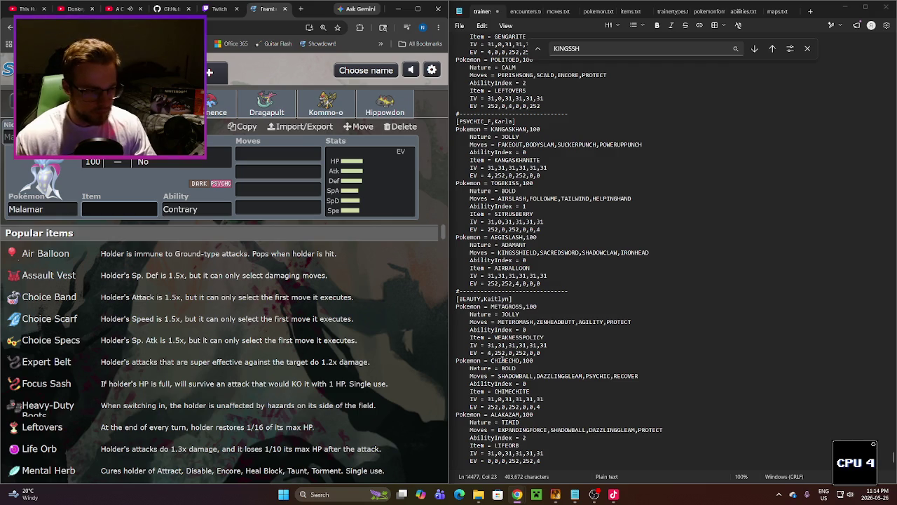
double_click(515, 406)
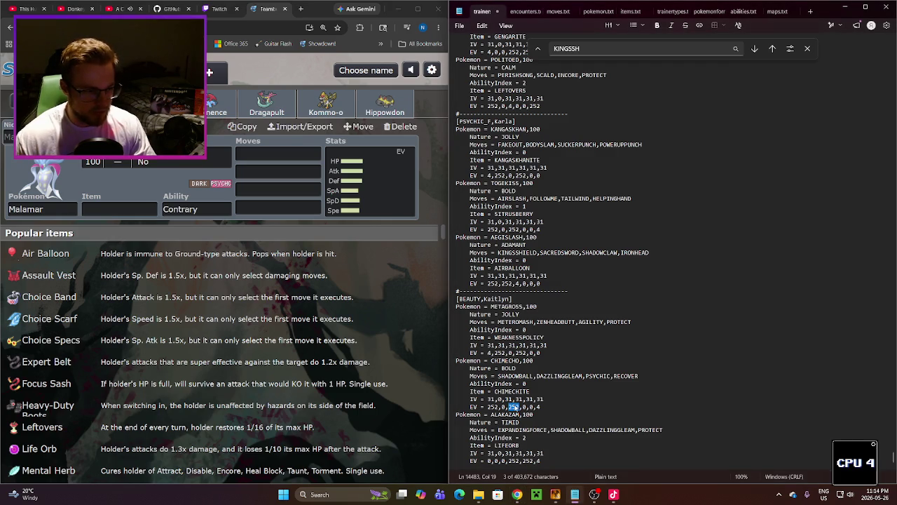
type("0")
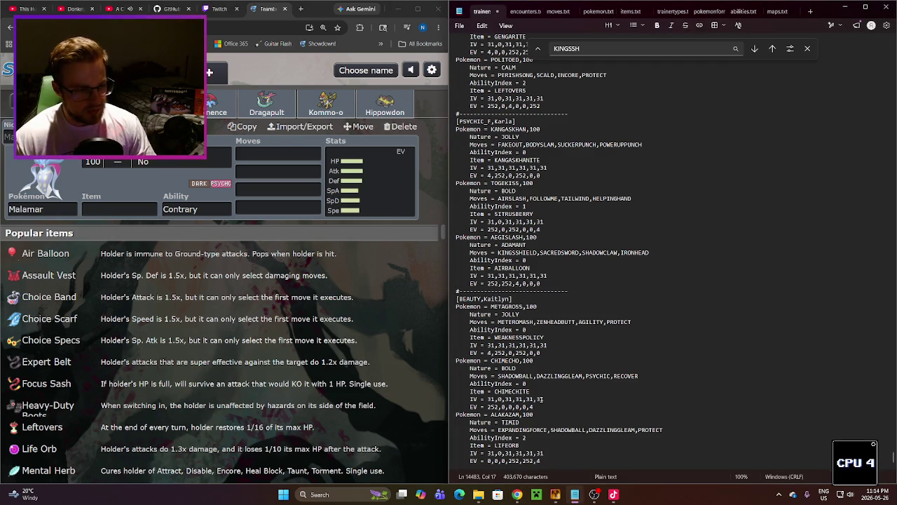
double_click(518, 407)
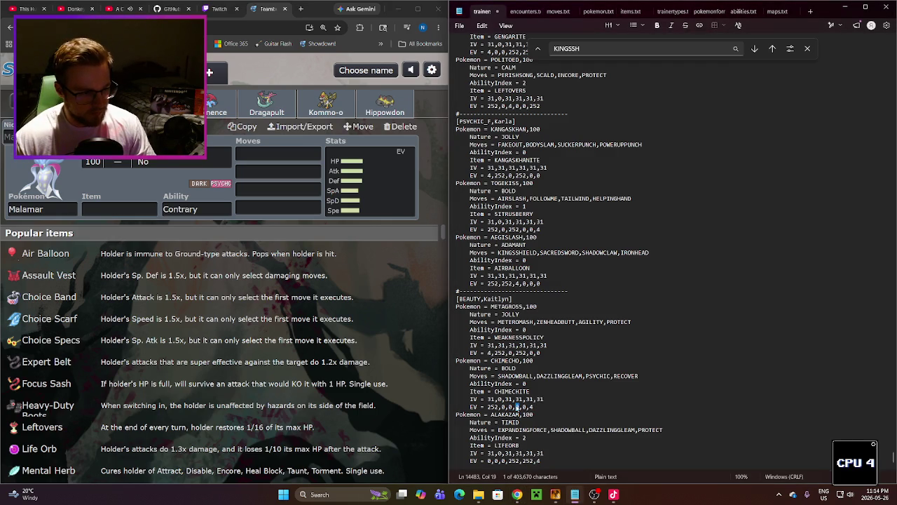
double_click(523, 406)
type("252")
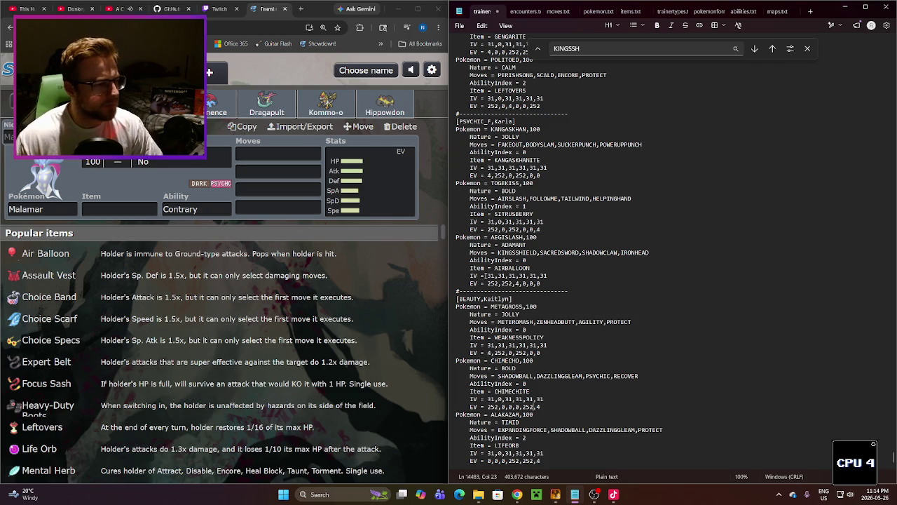
left_click(193, 209)
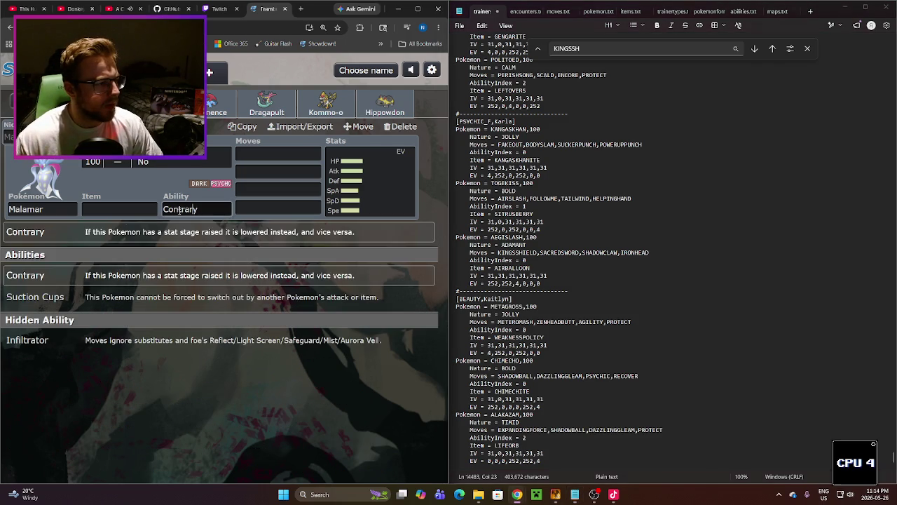
Step: Give Malamar a Tanga Berry and Superpower as its first move
left_click(107, 210)
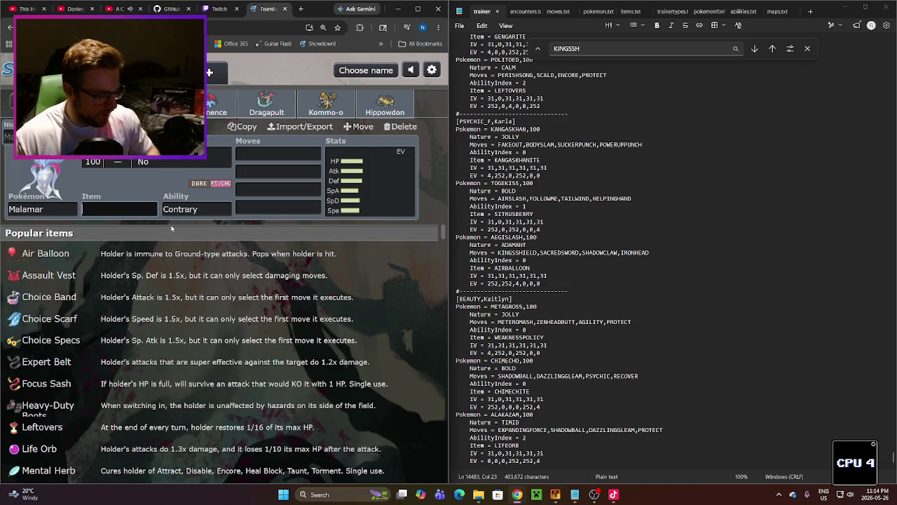
type("TANG")
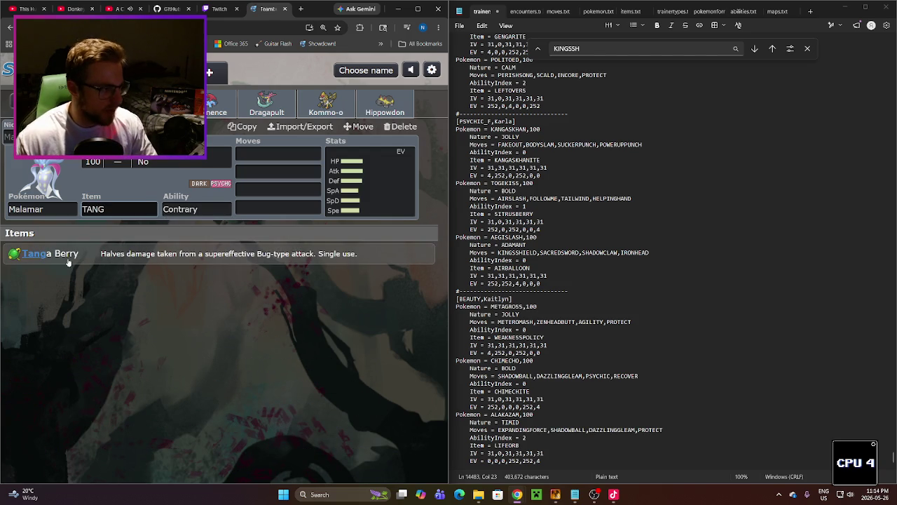
left_click(68, 260)
left_click(280, 152)
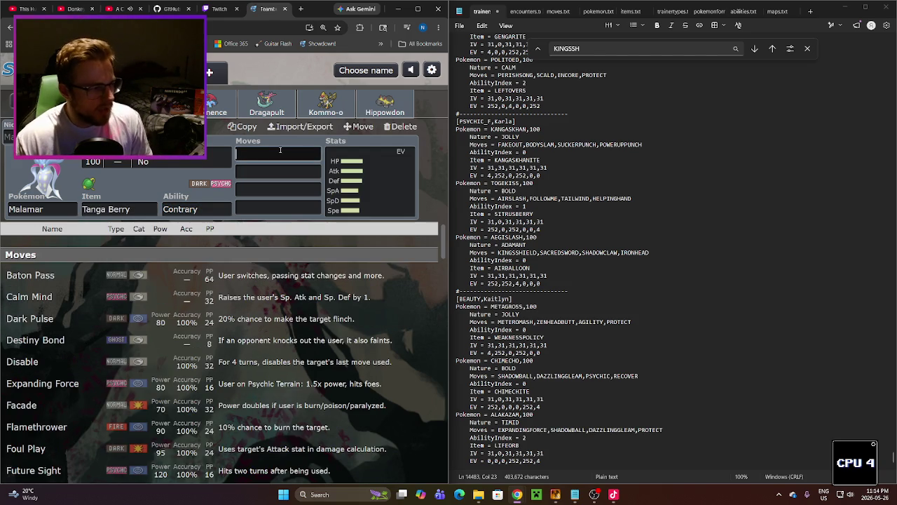
type("S")
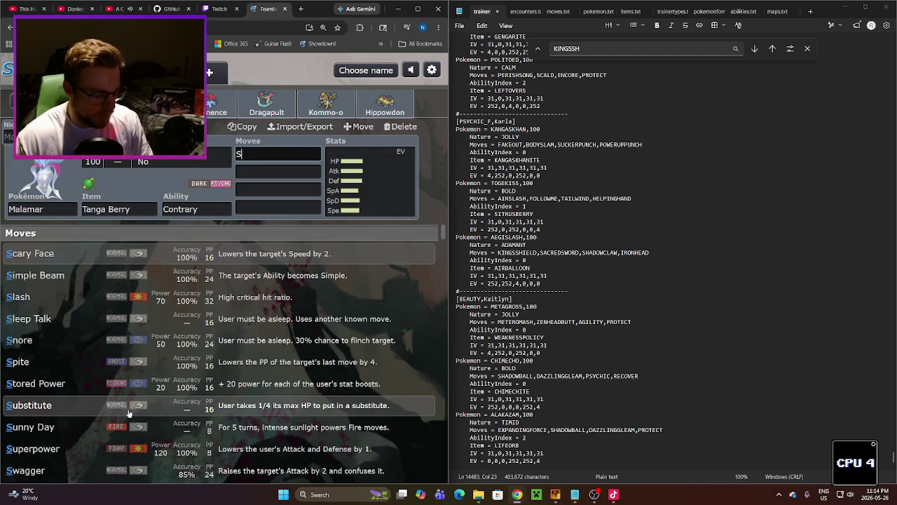
type("UP")
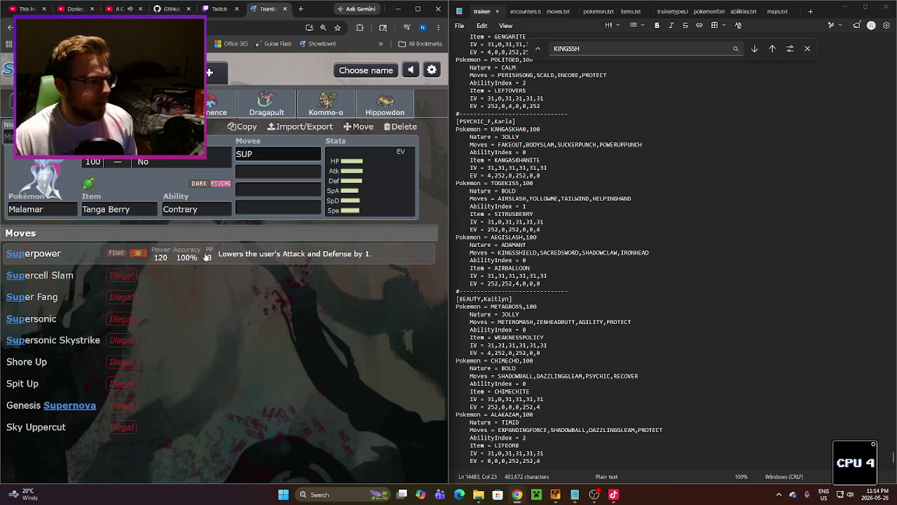
left_click(206, 257)
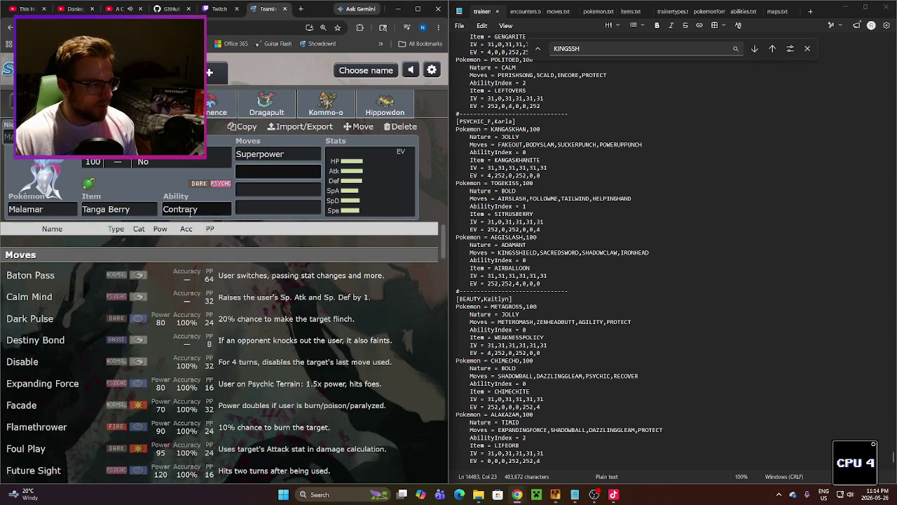
Step: Add Destiny Bond, Knock Off and Taunt as Malamar's remaining moves
left_click(190, 213)
left_click(116, 272)
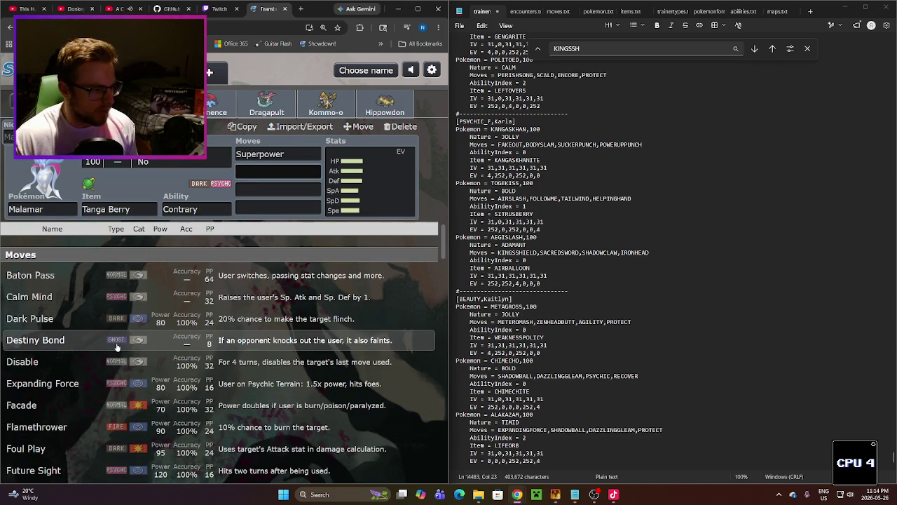
left_click(118, 346)
scroll(76, 368, "down", 2)
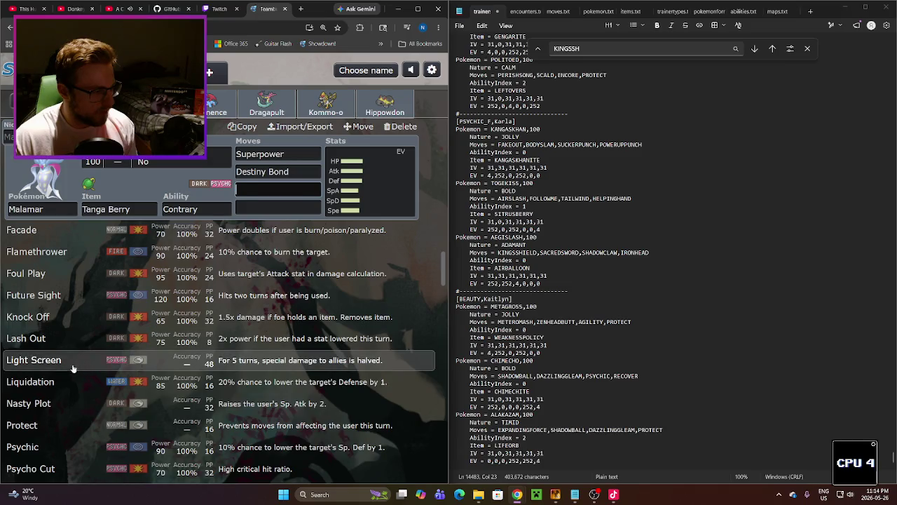
scroll(91, 399, "down", 1)
scroll(84, 386, "up", 3)
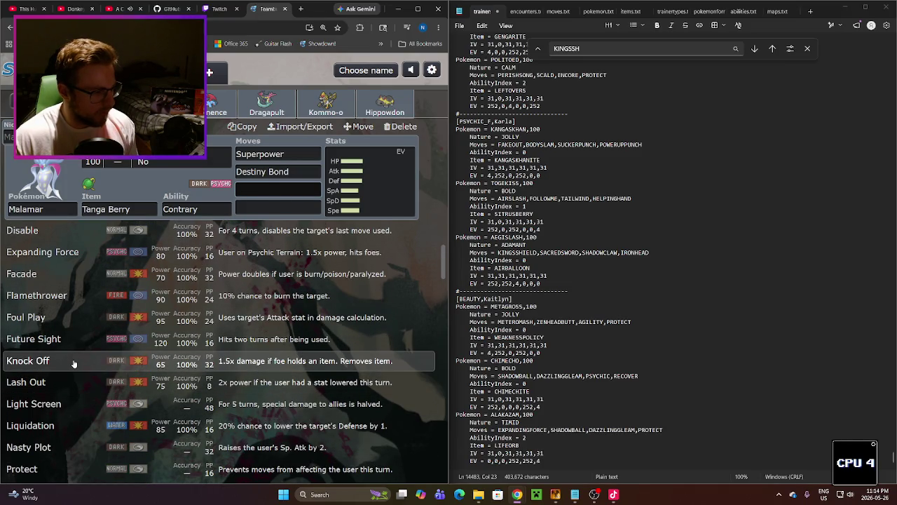
left_click(74, 363)
scroll(105, 378, "down", 5)
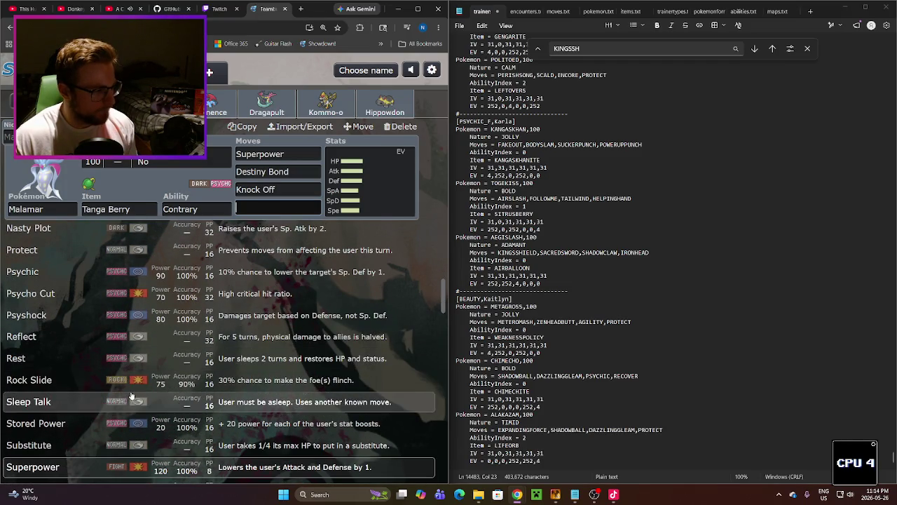
scroll(84, 359, "down", 2)
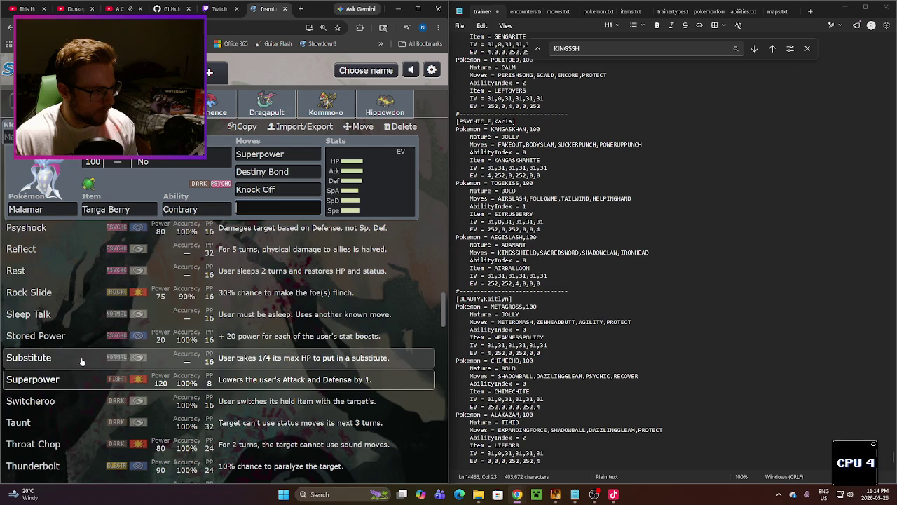
scroll(82, 361, "down", 3)
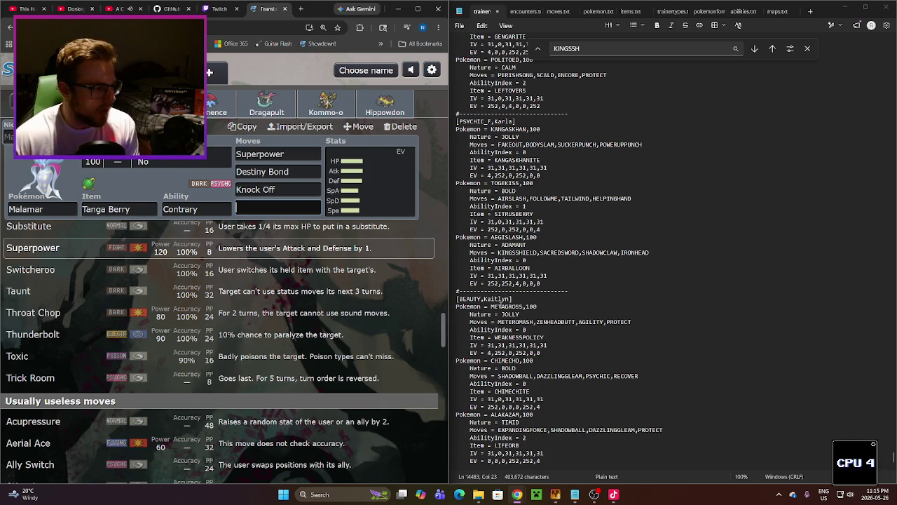
scroll(185, 331, "up", 2)
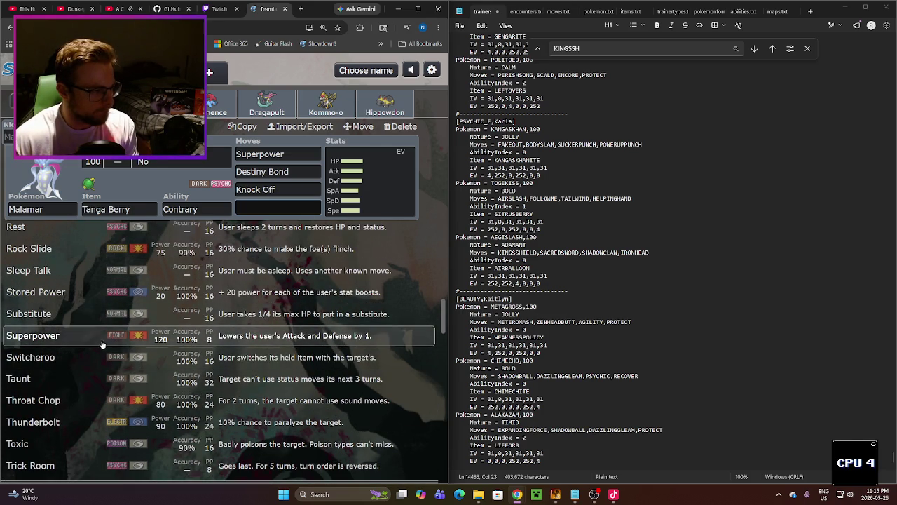
scroll(95, 378, "up", 2)
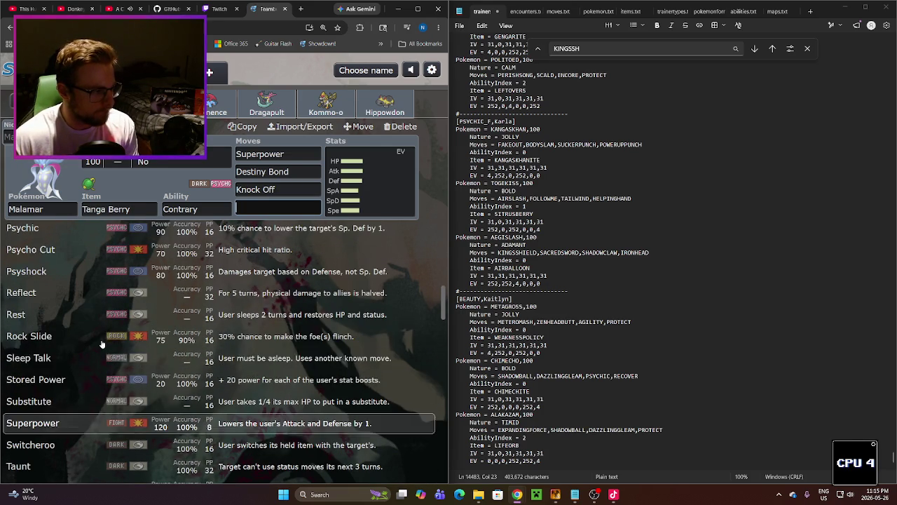
left_click(66, 466)
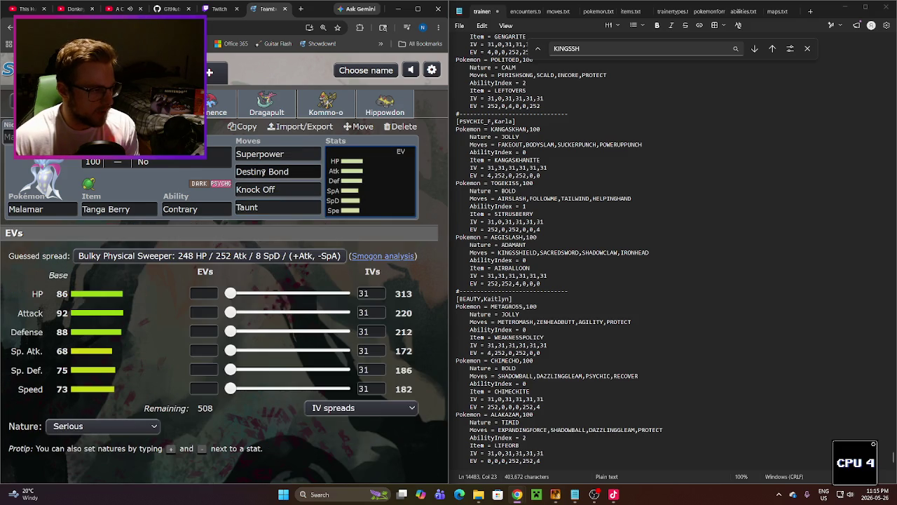
left_click(262, 172)
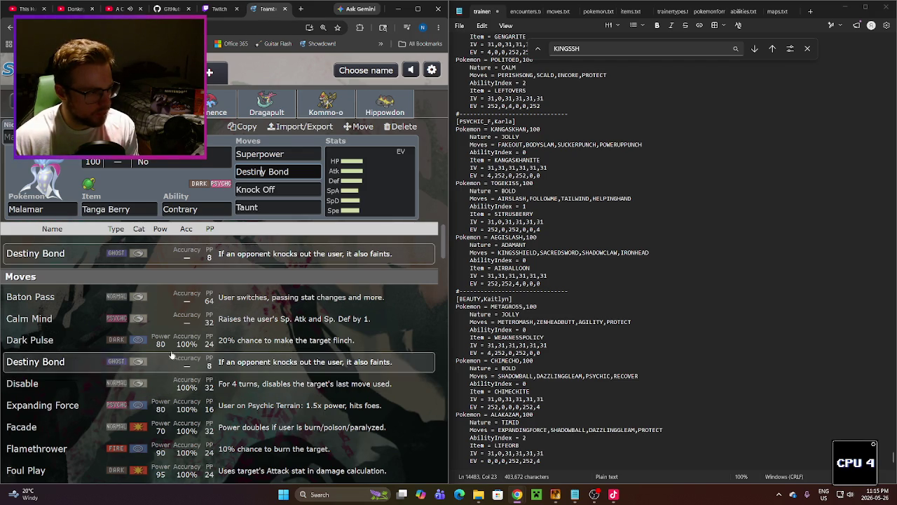
left_click(247, 208)
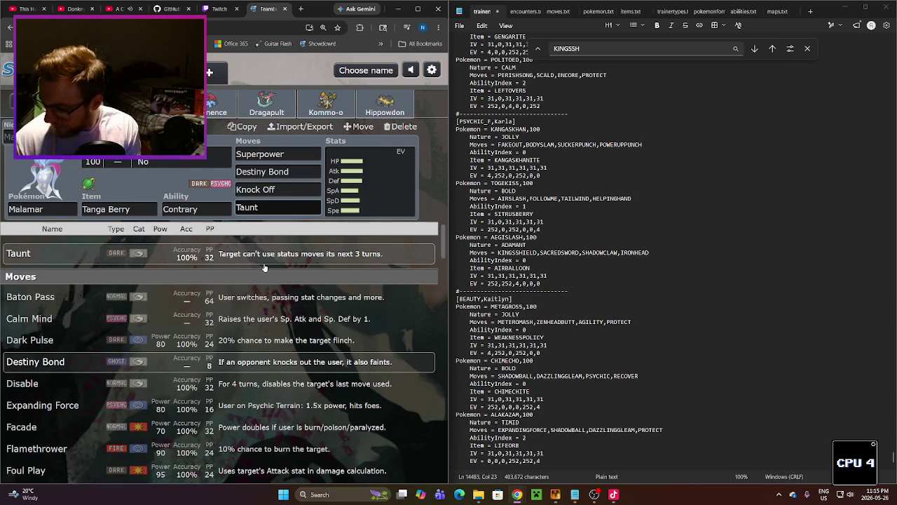
key("shift+Tab")
key("shift+Tab")
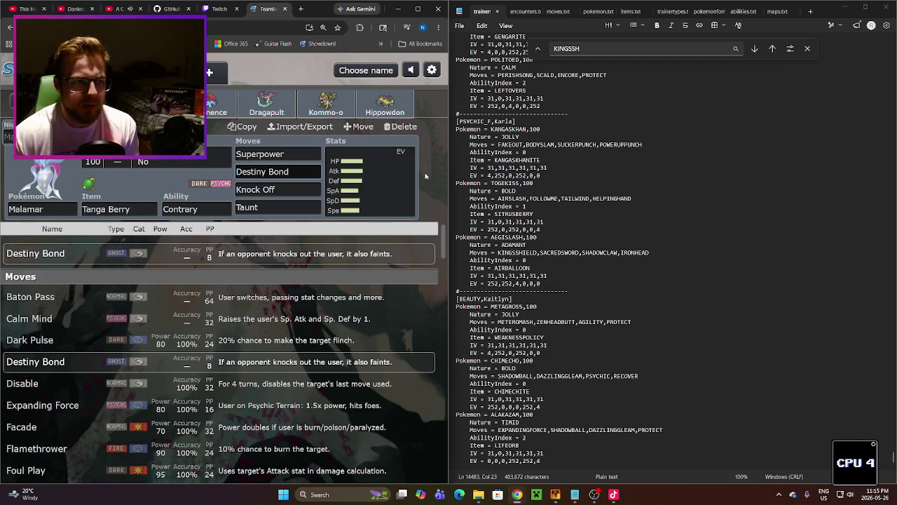
left_click(589, 13)
Step: Scroll pokemon.txt down to the Shiinotic [756] entry, then return to trainers.txt
left_click(608, 224)
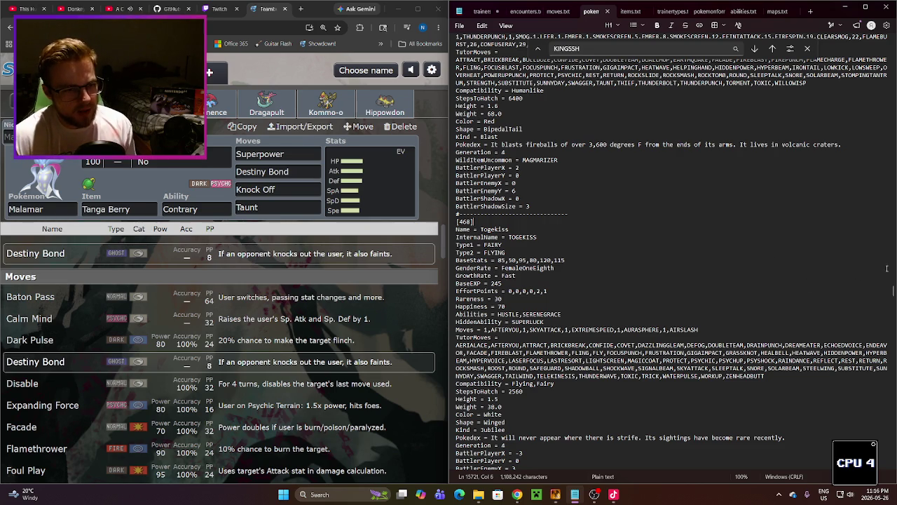
mouse_move(893, 296)
left_mouse_down()
mouse_move(872, 407)
mouse_move(892, 403)
left_mouse_up()
scroll(599, 256, "down", 1)
scroll(599, 257, "down", 20)
scroll(580, 281, "down", 20)
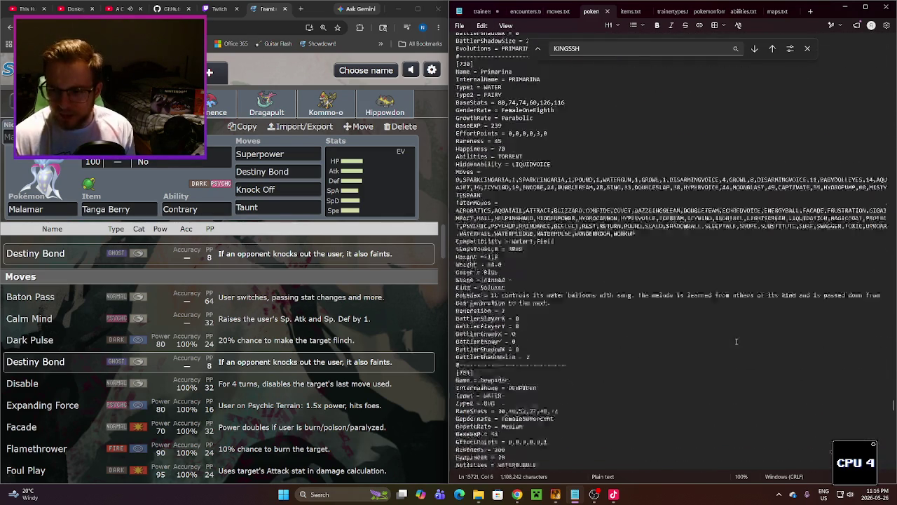
scroll(736, 341, "down", 4)
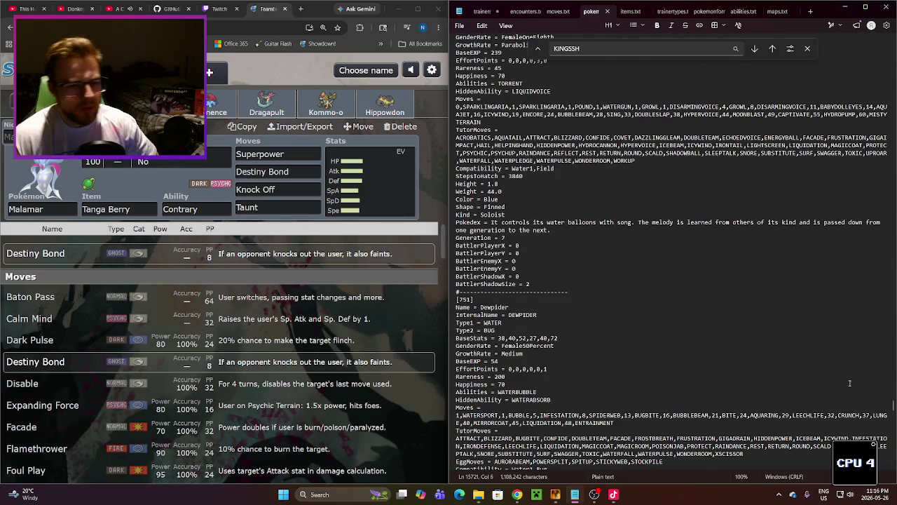
scroll(718, 346, "down", 4)
scroll(691, 345, "down", 20)
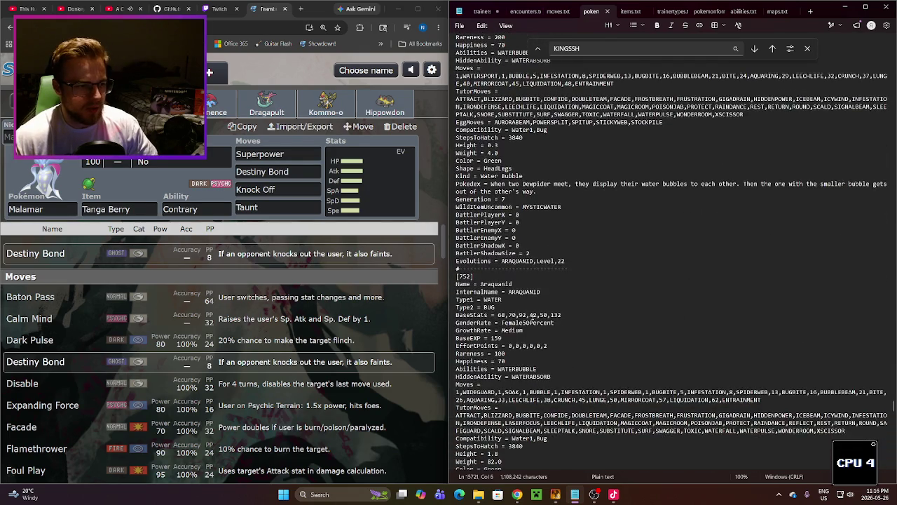
scroll(514, 307, "up", 3)
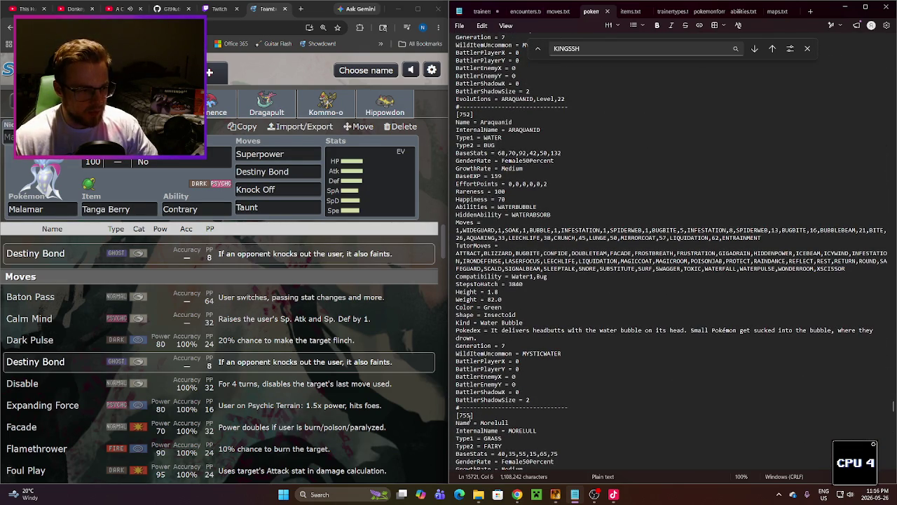
scroll(575, 328, "down", 11)
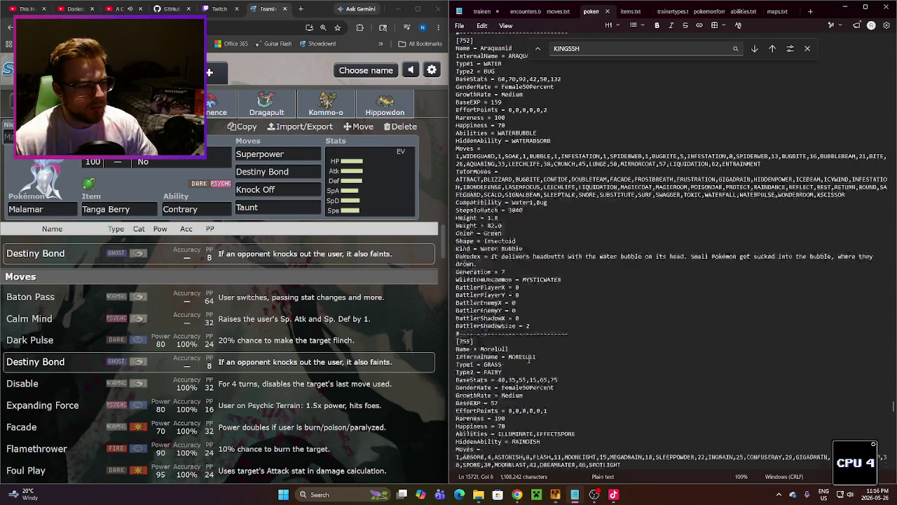
scroll(575, 328, "down", 20)
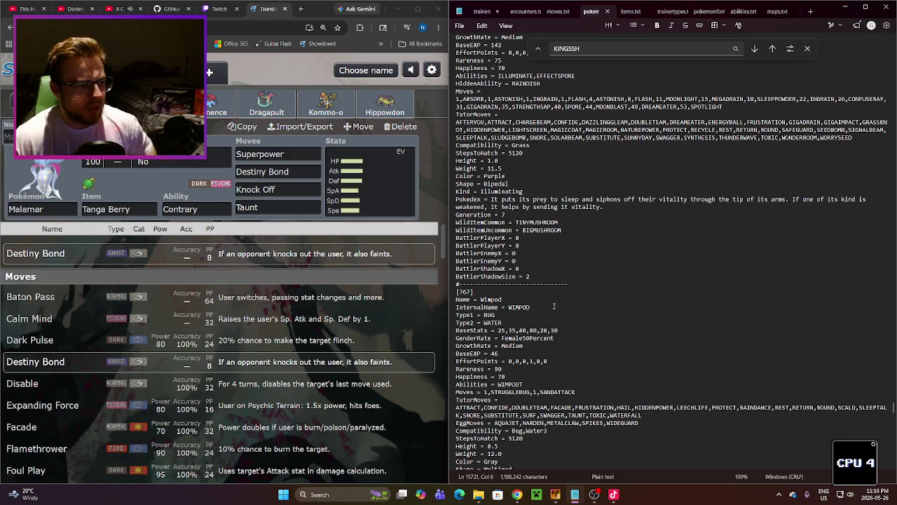
scroll(531, 287, "up", 2)
scroll(531, 287, "up", 5)
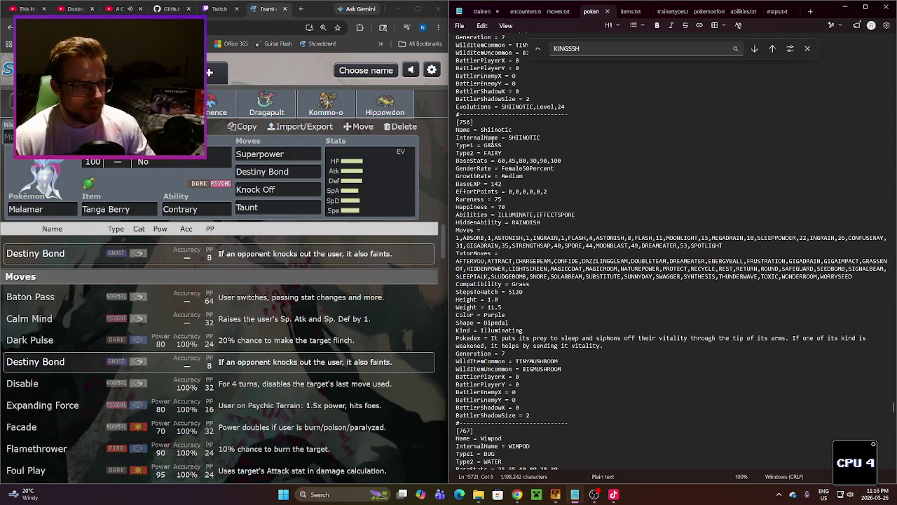
scroll(516, 185, "down", 2)
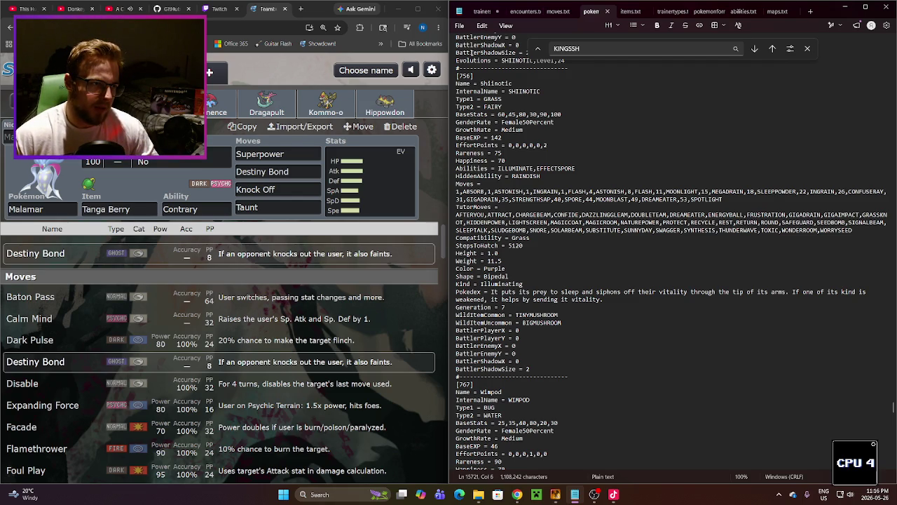
left_click(479, 14)
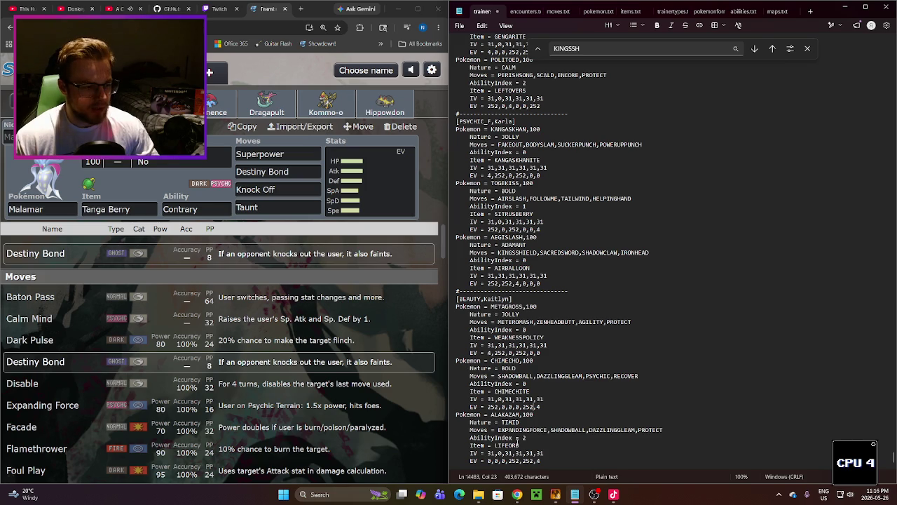
Step: Set the Alakazam entry's AbilityIndex to 0, IVs to all 31, and EVs to 0,252,0,252,0,4
double_click(524, 437)
type("0")
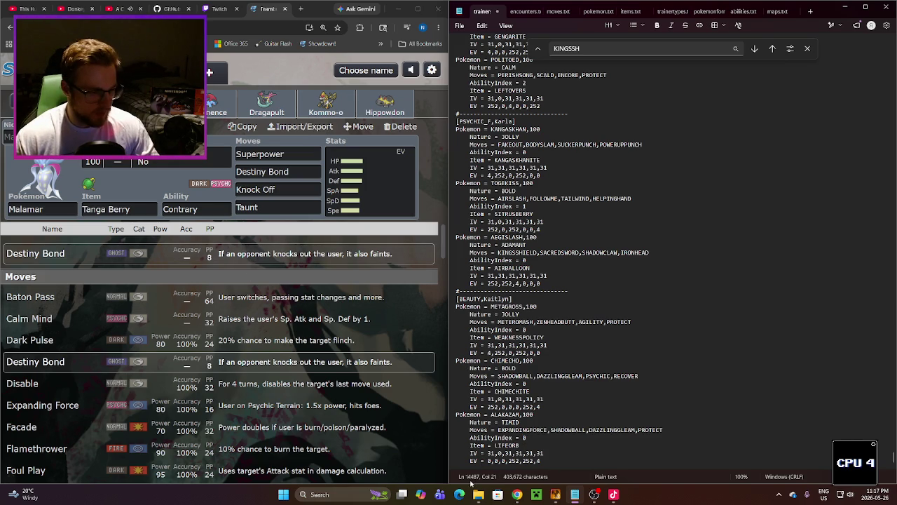
double_click(499, 453)
type("1")
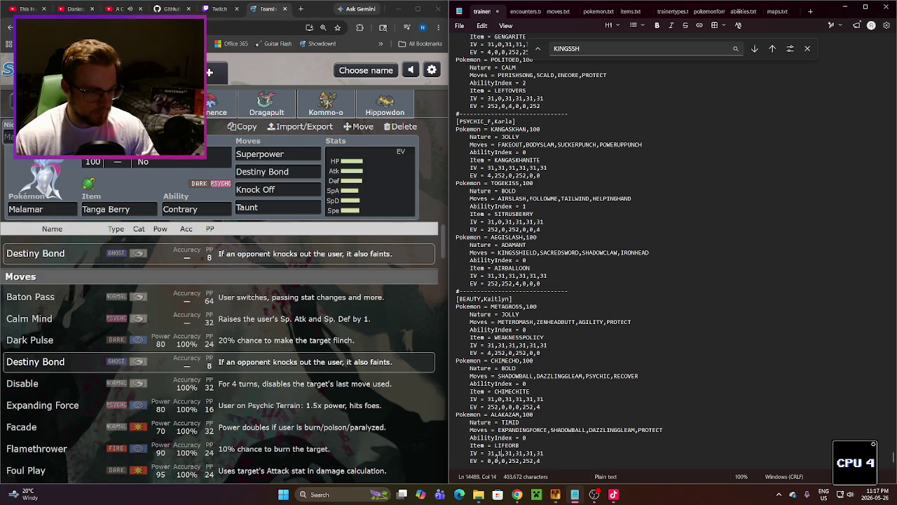
key("BackSpace")
type("31")
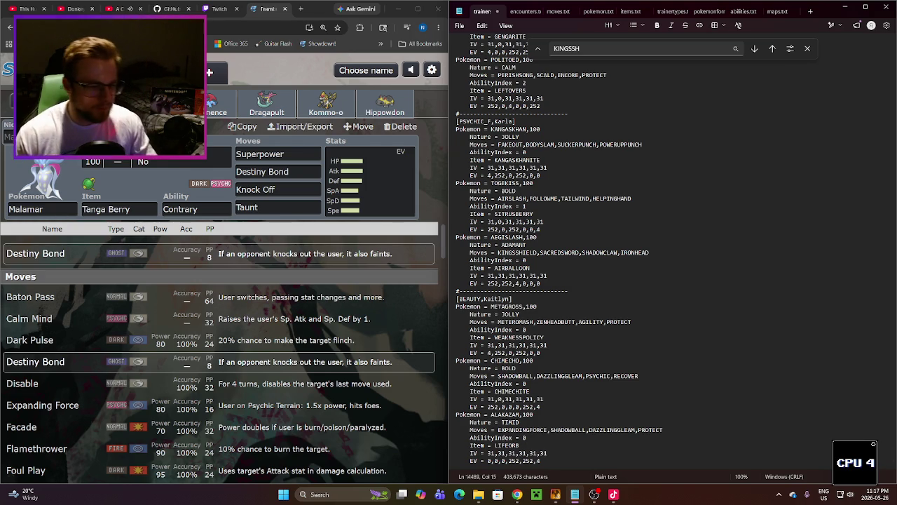
left_click_drag(516, 461, 521, 460)
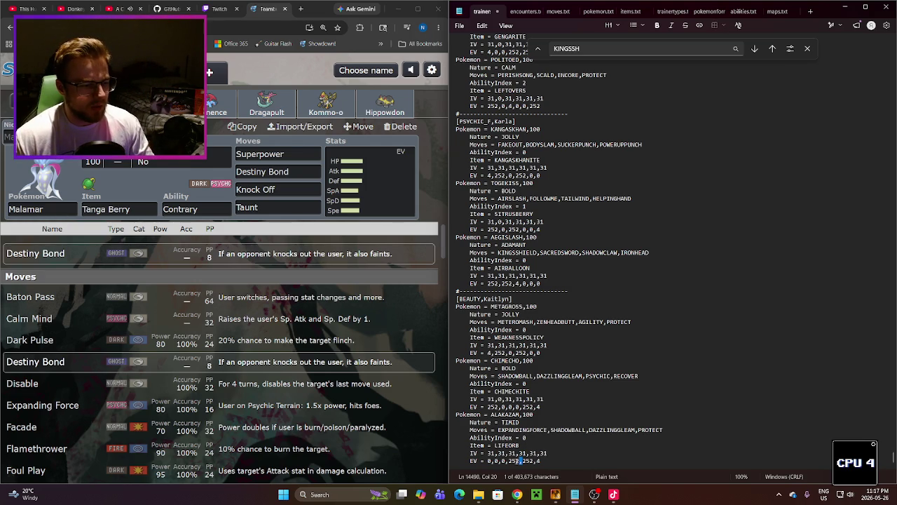
double_click(527, 461)
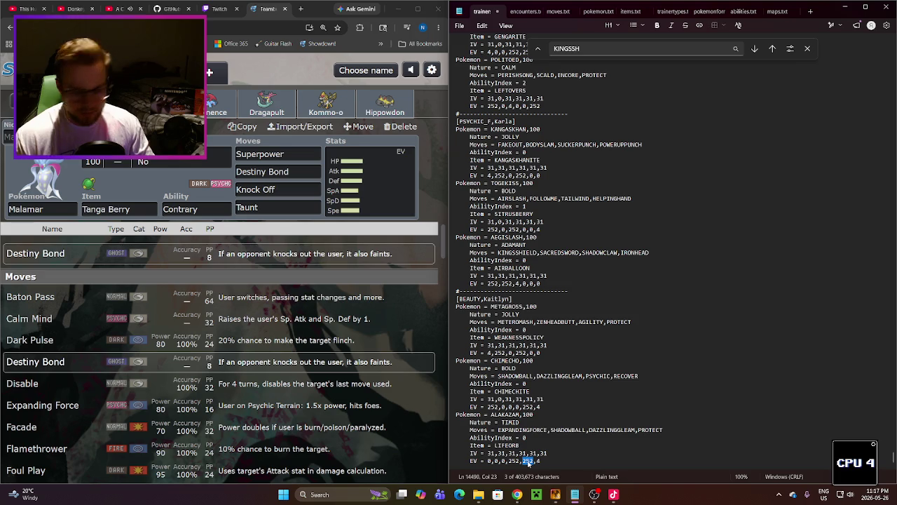
type("0")
left_click(497, 461)
left_click(497, 460)
type("52")
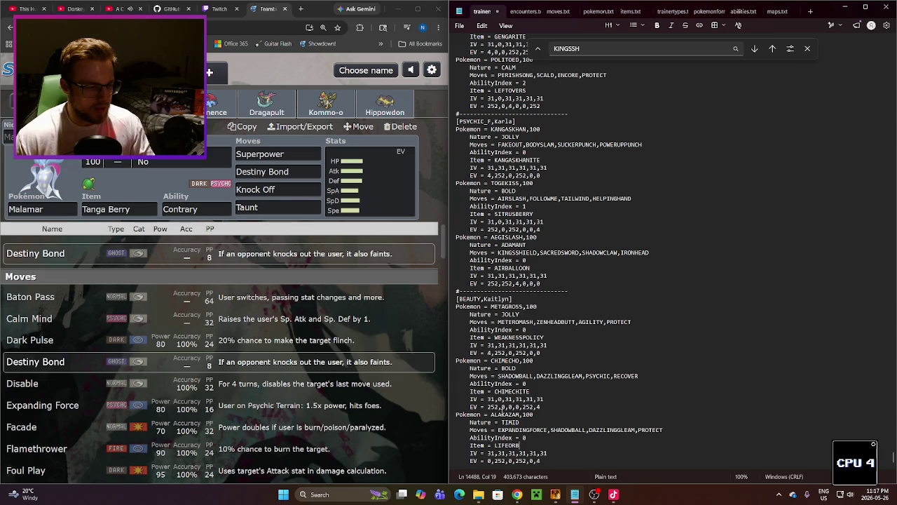
Step: Rename the species from ALAKAZAM to MALAMAR
double_click(505, 414)
type("MALA")
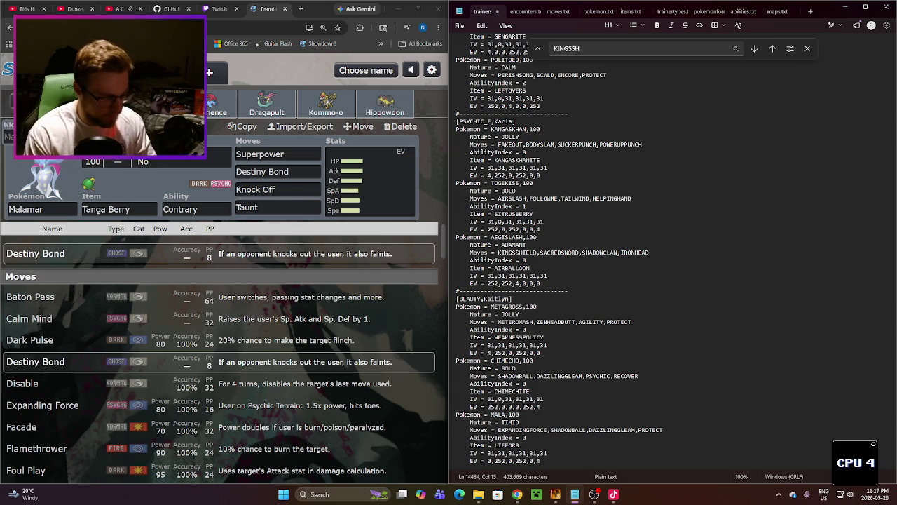
type("MAR")
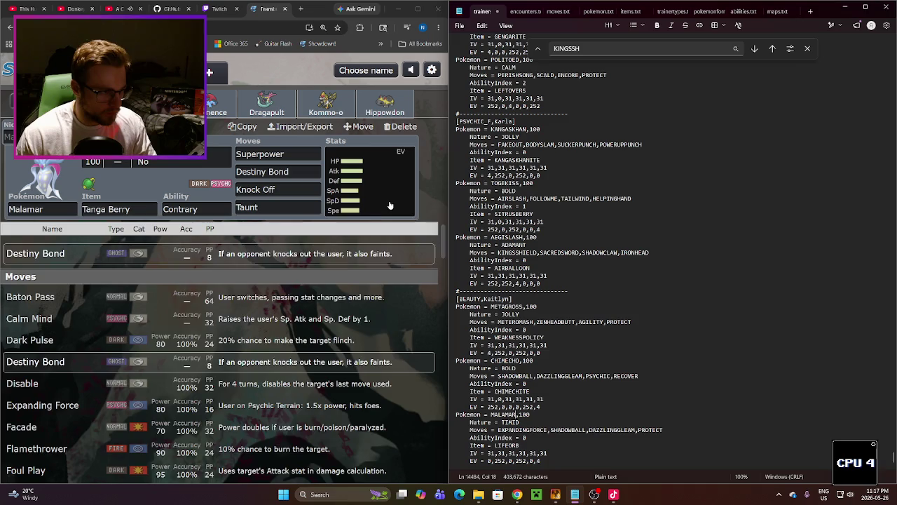
left_click(370, 181)
left_click(280, 256)
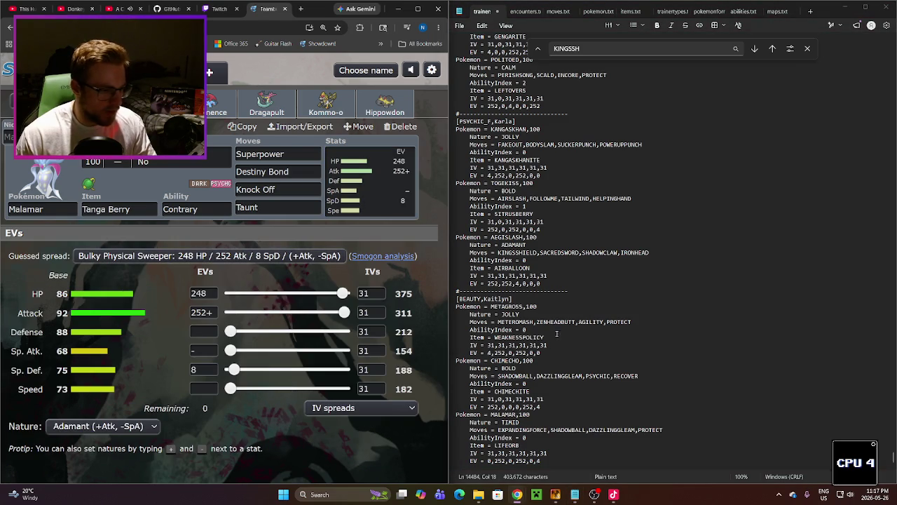
Step: Change Malamar's nature to ADAMANT and its moves to SUPERPOWER, DESTINYBOND, KNOCKOFF, TAUNT
double_click(508, 422)
type("AD")
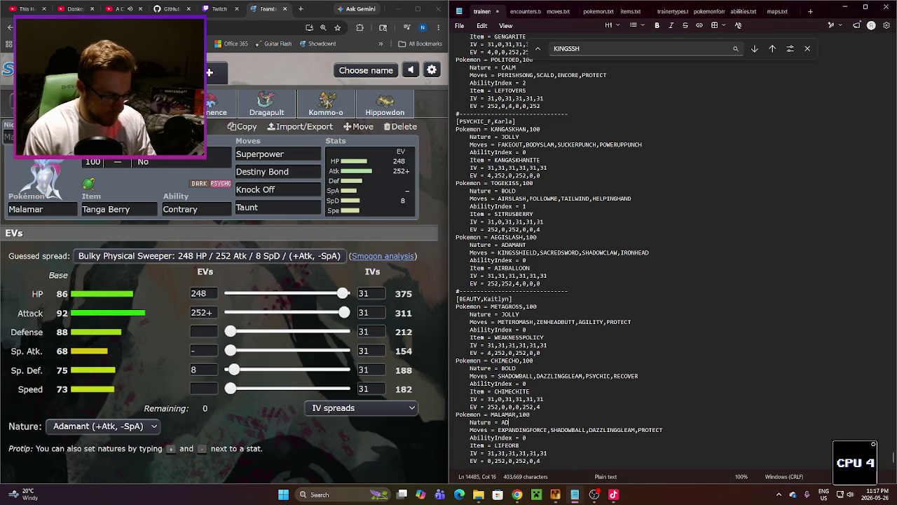
type("AMANT")
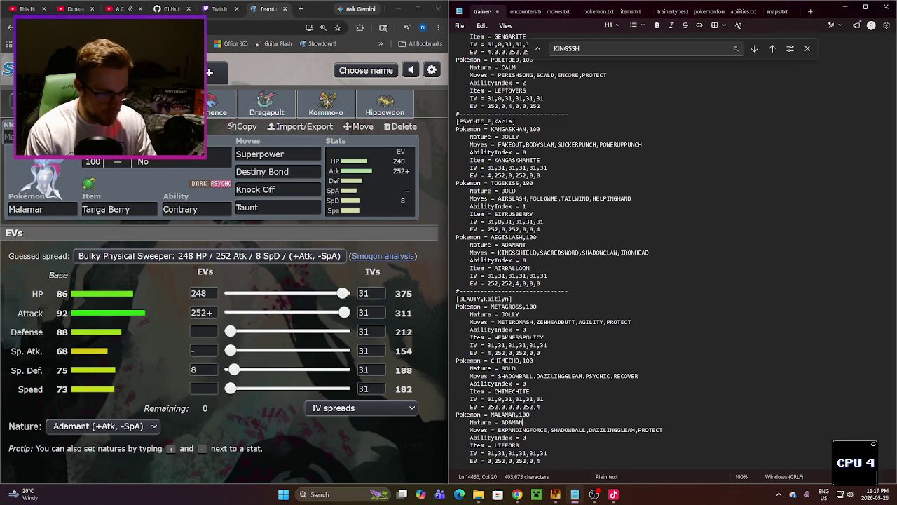
double_click(522, 429)
type("SUPE")
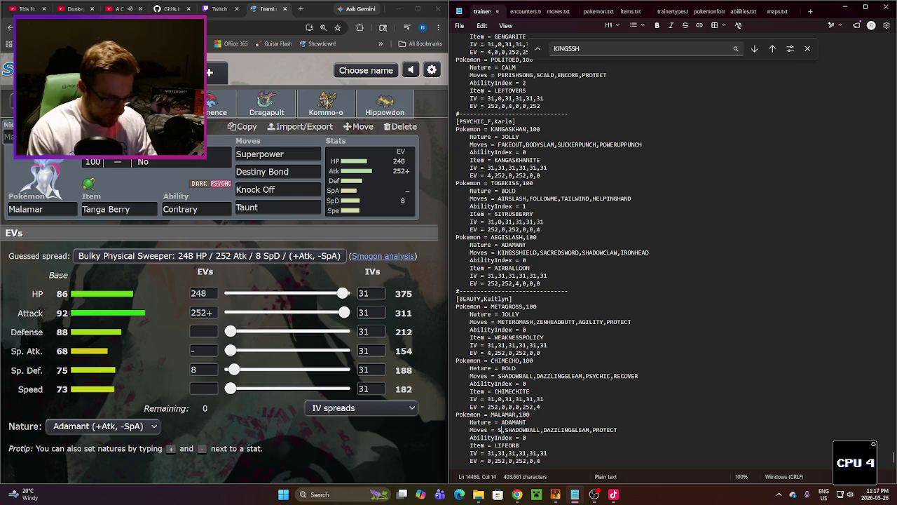
type("RPOWER")
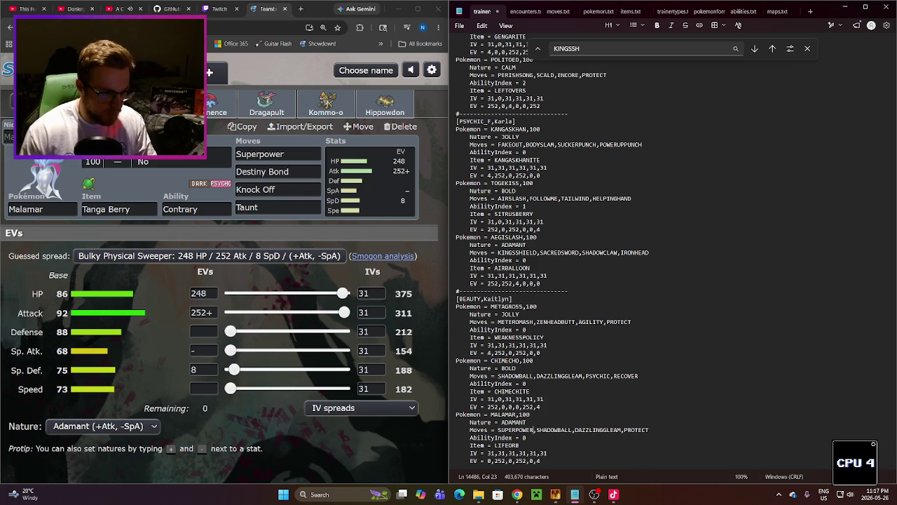
double_click(551, 429)
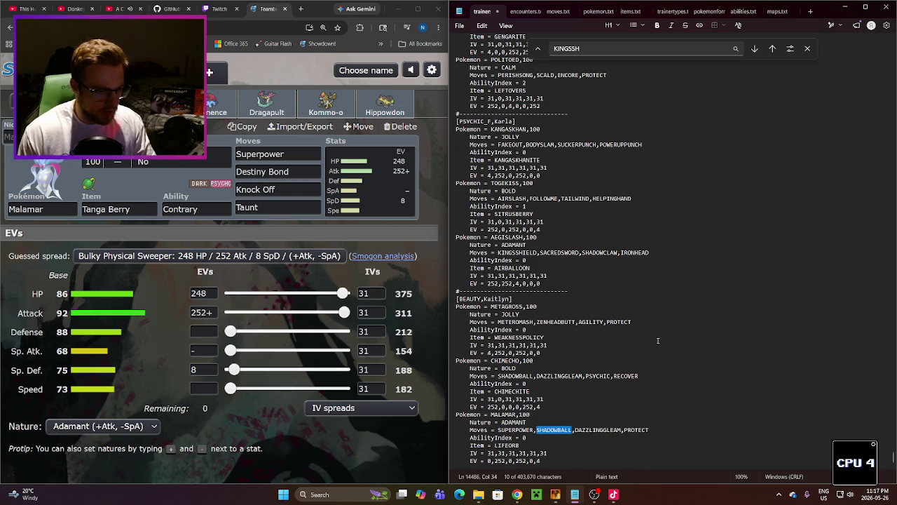
type("DEST")
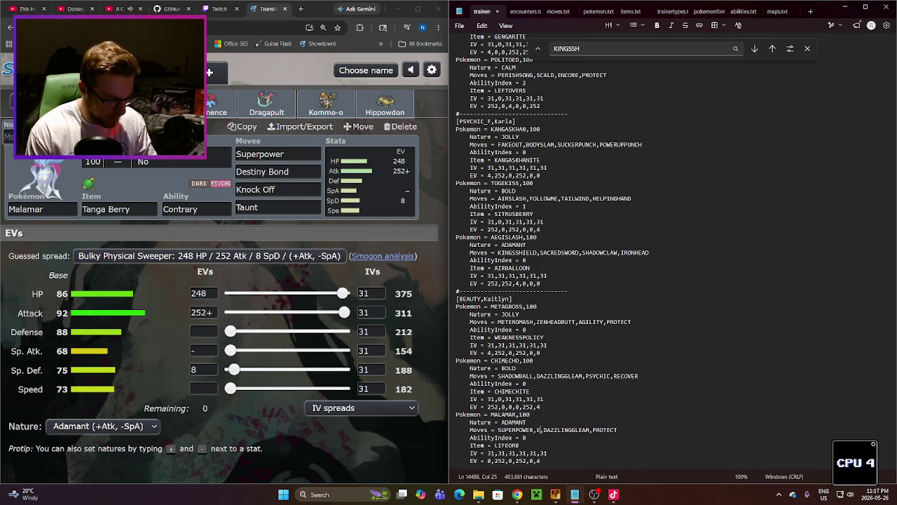
type("INYBOND")
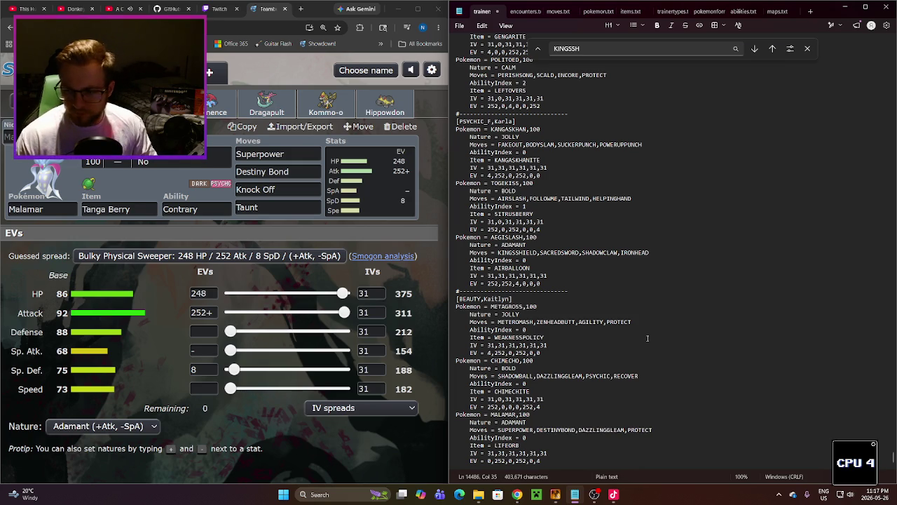
left_click(594, 430)
double_click(594, 431)
type("KNOCKOFF")
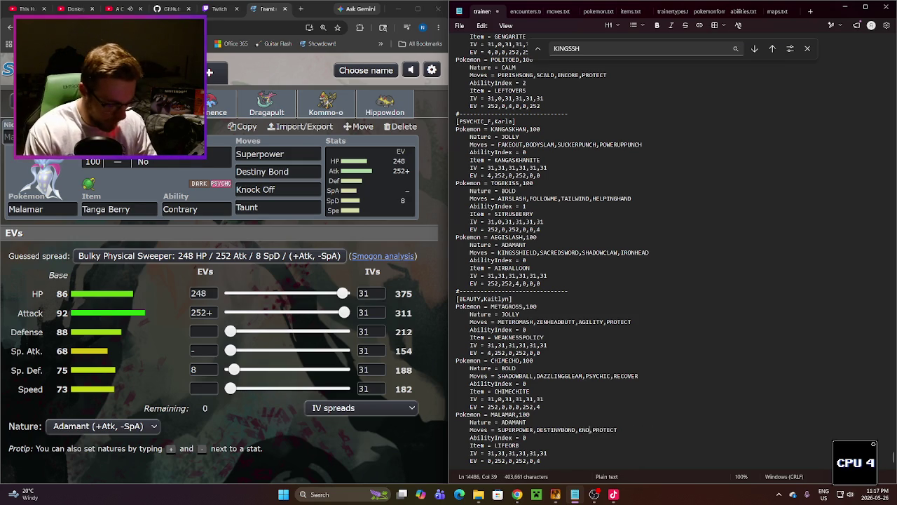
double_click(622, 429)
type("TAUNT")
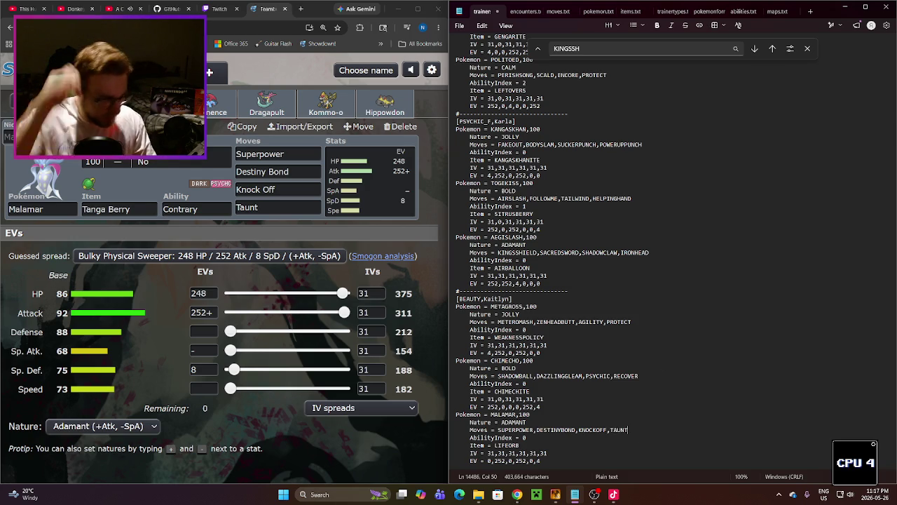
Step: Change Malamar's held item from LIFEORB to TANGABERRY
double_click(502, 445)
type("TANGABERRY")
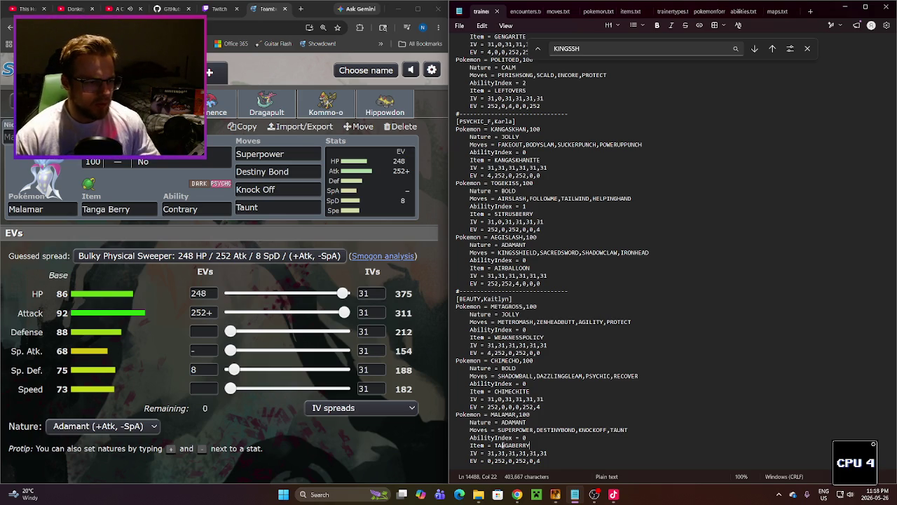
left_click(519, 322)
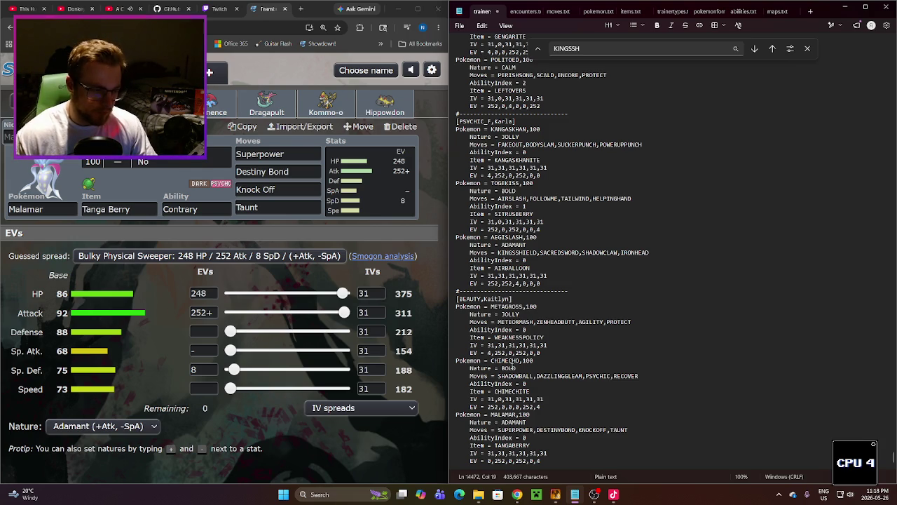
Step: Check that the Showdown Malamar's nature stays Adamant, then return to trainers.txt
left_click(133, 425)
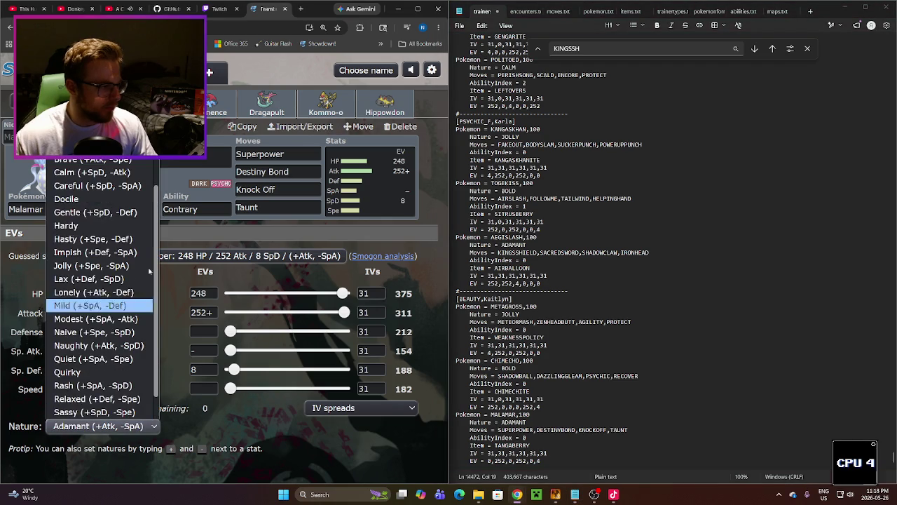
scroll(112, 203, "up", 1)
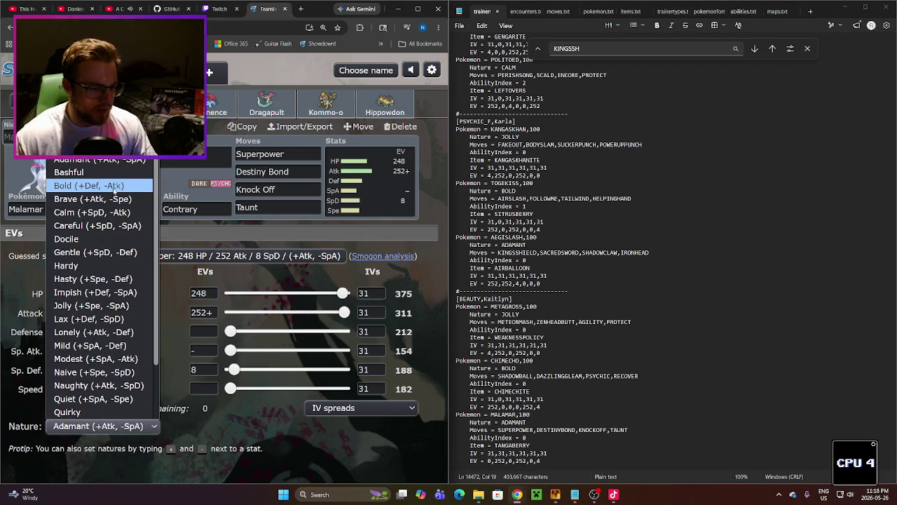
key("Escape")
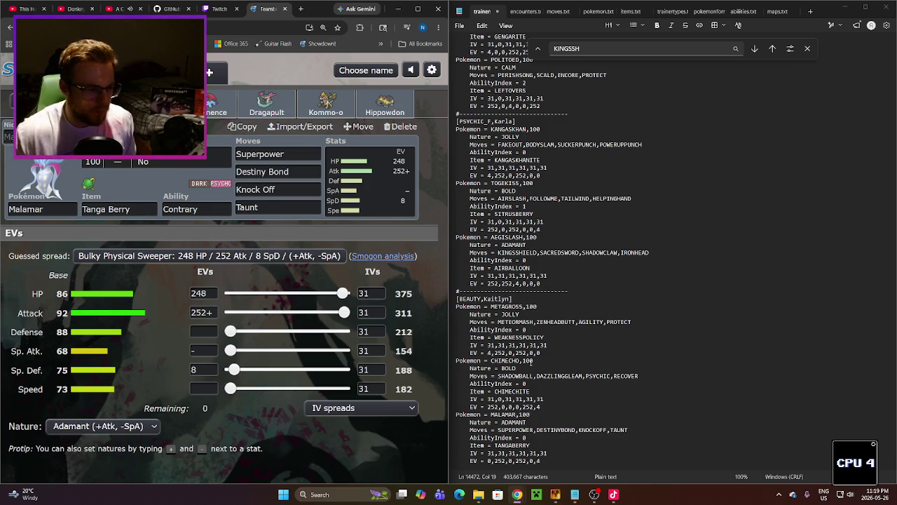
left_click(533, 260)
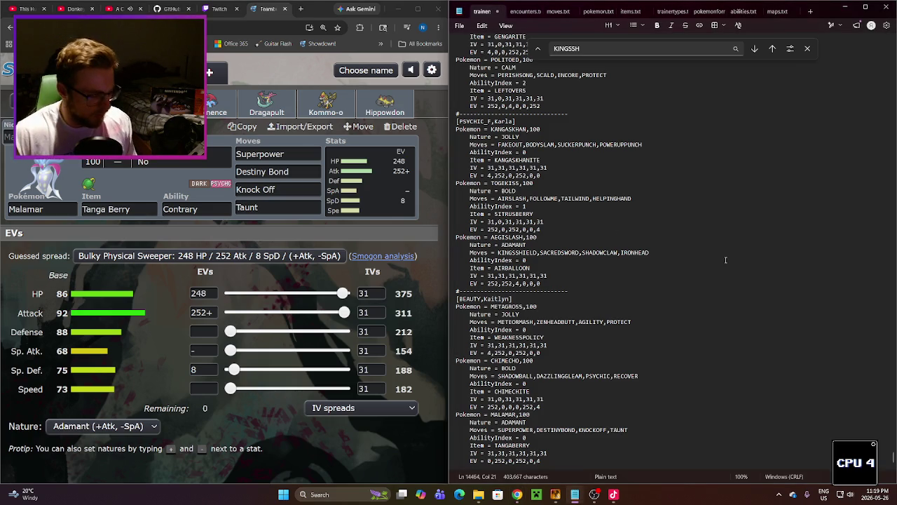
left_click(555, 494)
Step: Copy the trainer event's page 16 and paste it as a new page 17
left_click(575, 495)
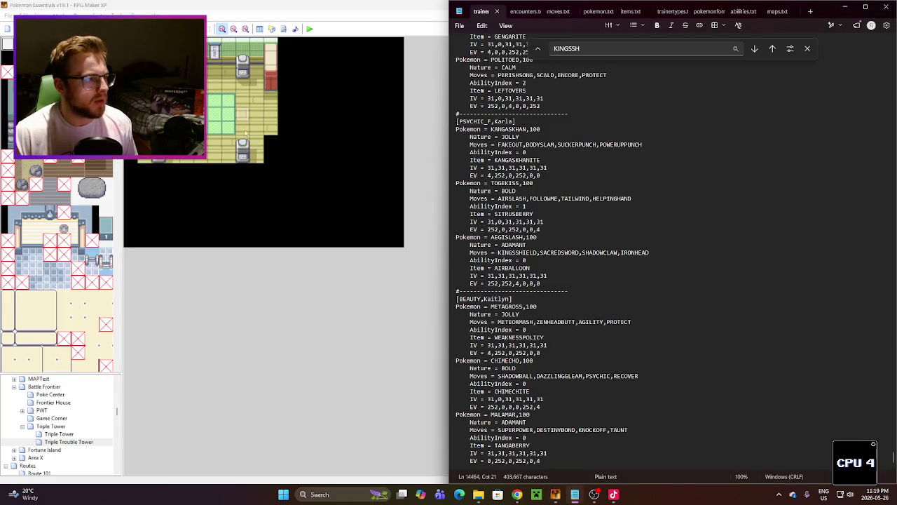
double_click(243, 113)
left_click(573, 144)
left_click(589, 143)
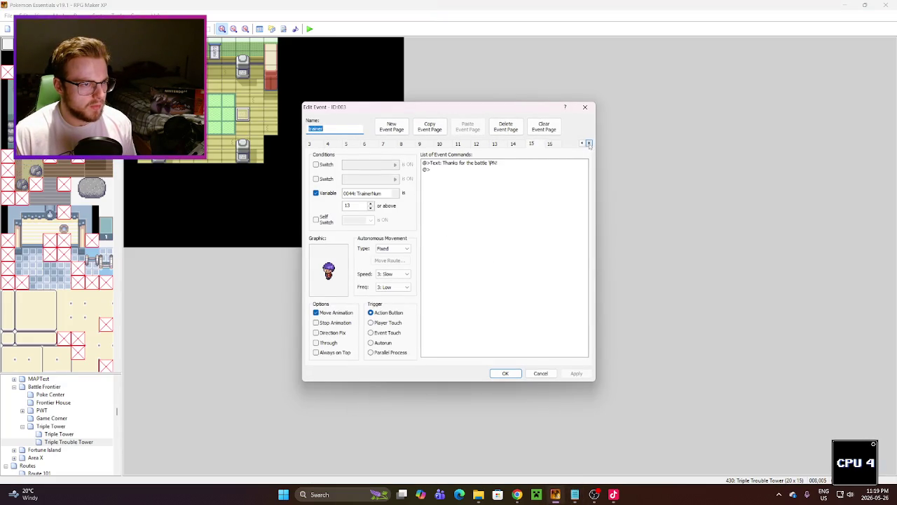
left_click(557, 145)
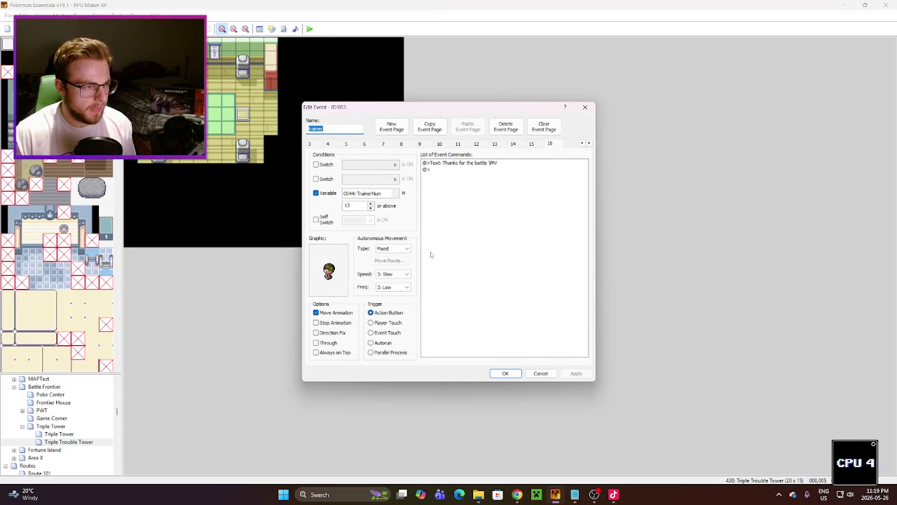
left_click(439, 128)
left_click(467, 127)
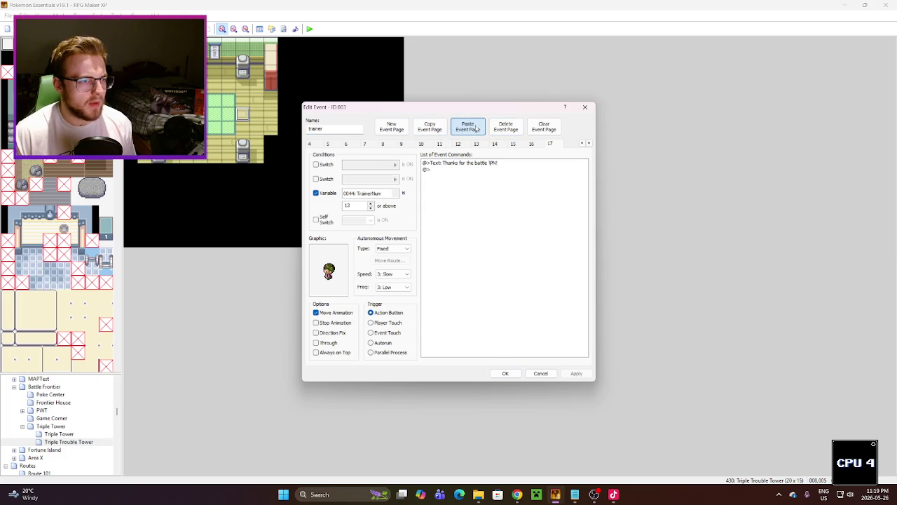
Step: Set page 17's graphic to the trainer_BEAUTY sprite
left_click(575, 494)
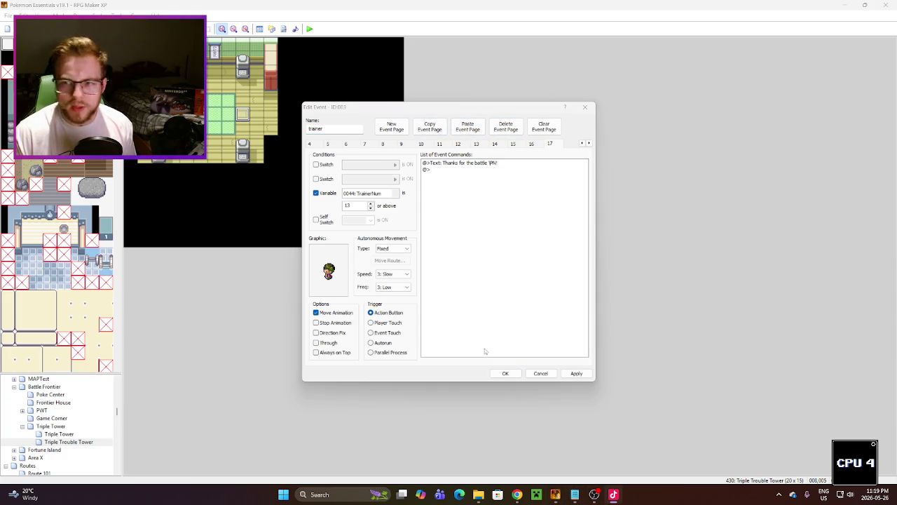
mouse_move(593, 499)
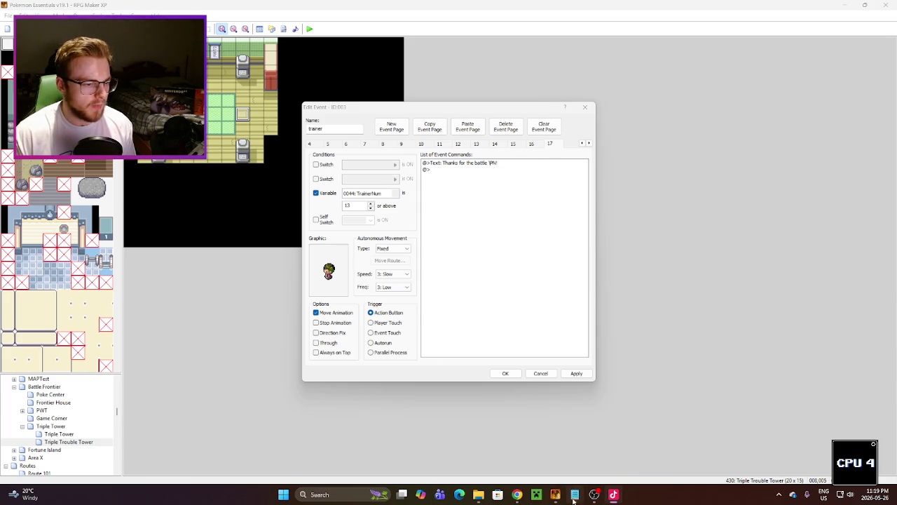
double_click(324, 283)
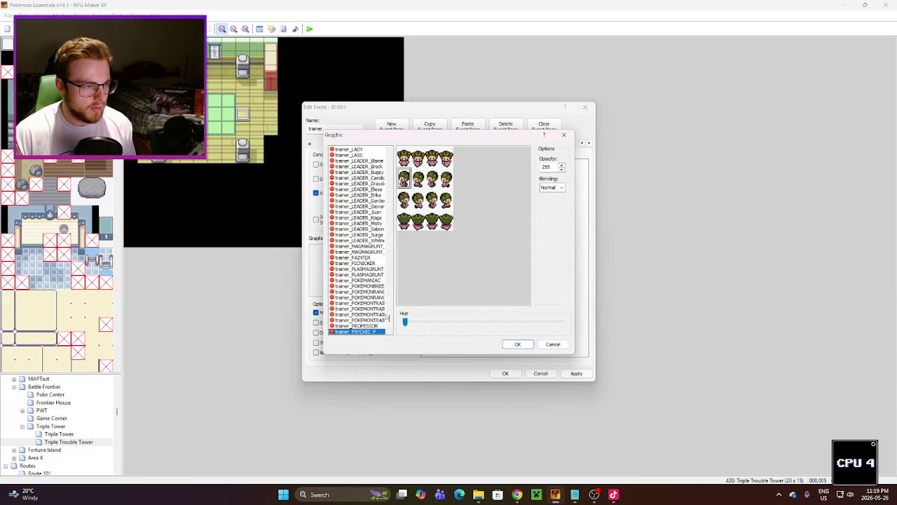
left_click_drag(389, 306, 390, 315)
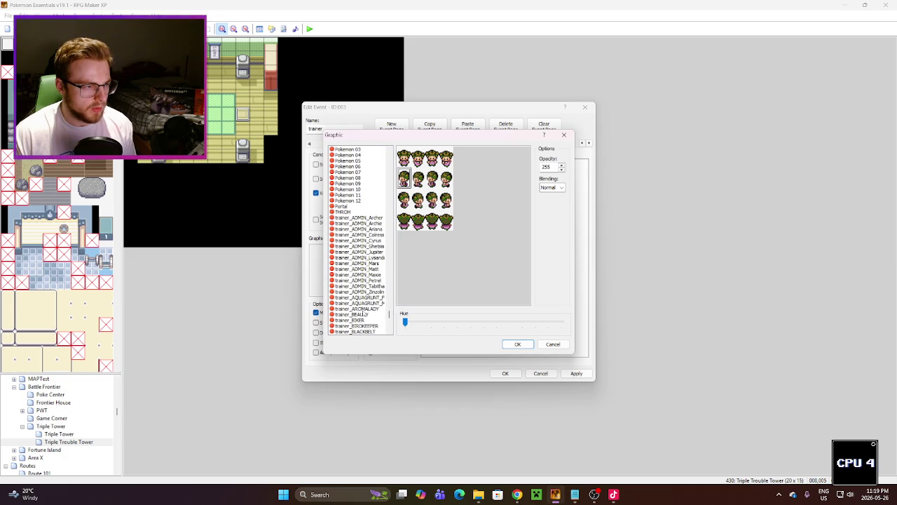
left_click(365, 315)
left_click(532, 345)
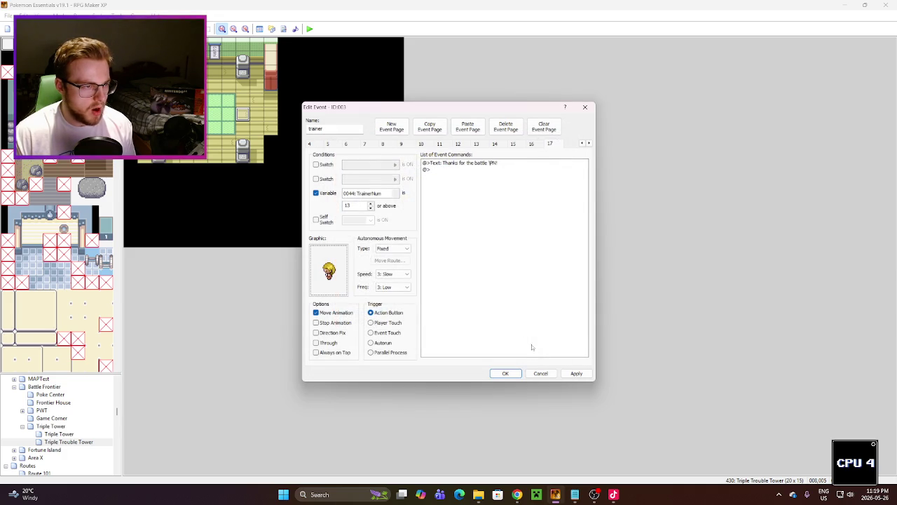
Step: Compare the TrainerNum conditions on event pages 13 through 16
left_click(515, 144)
left_click(531, 145)
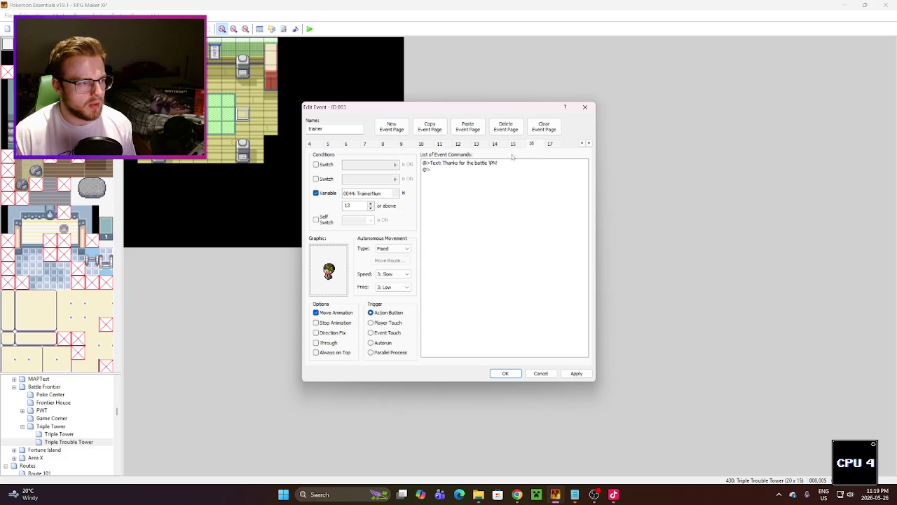
left_click(370, 203)
left_click(549, 144)
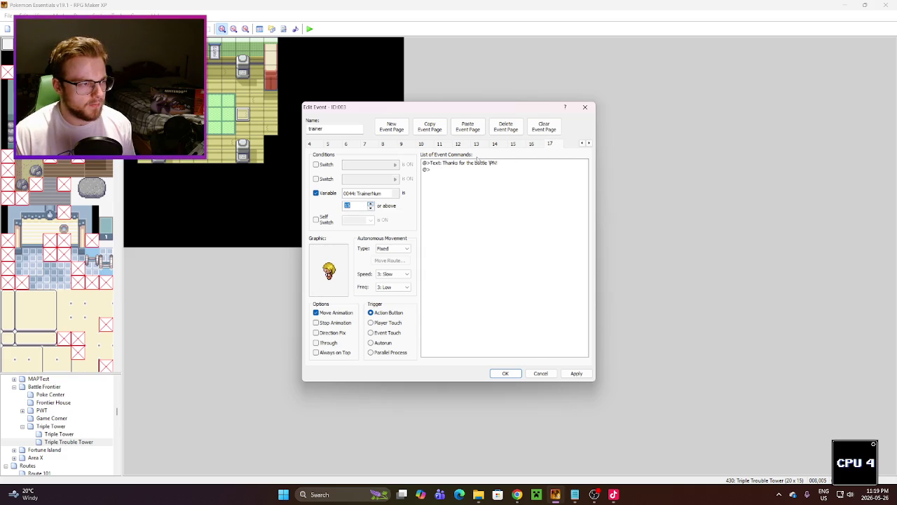
left_click(494, 145)
left_click(513, 144)
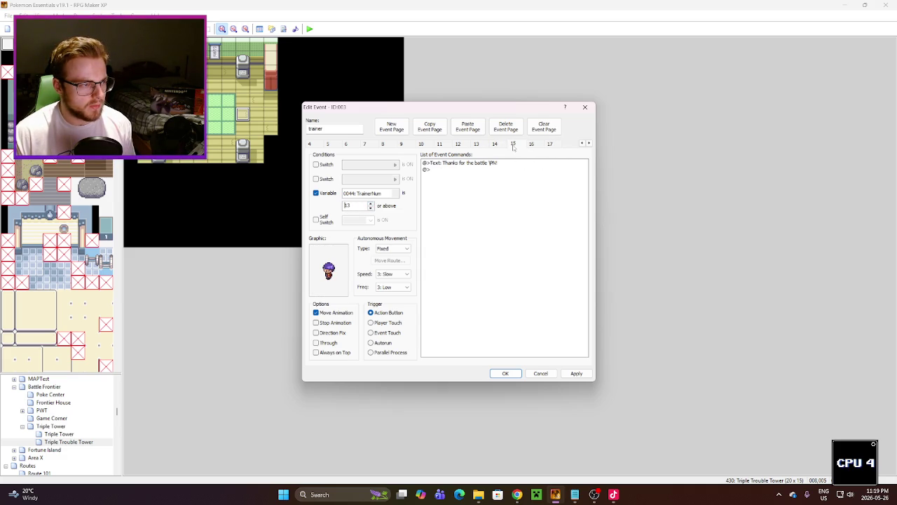
left_click(484, 145)
left_click(495, 144)
left_click(512, 144)
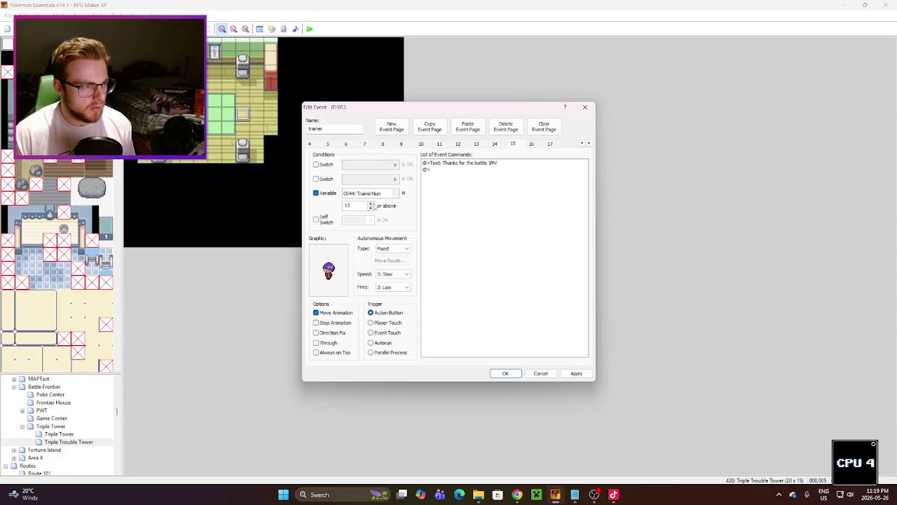
left_click(529, 146)
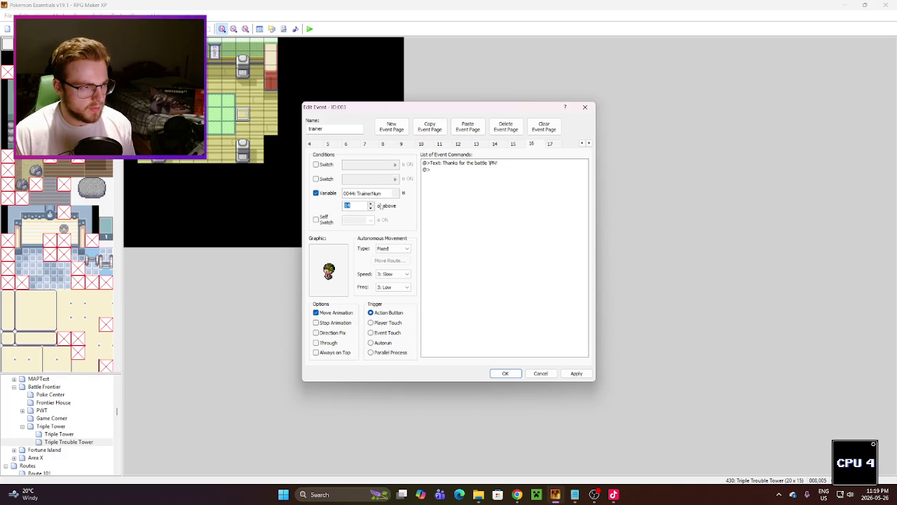
left_click(550, 144)
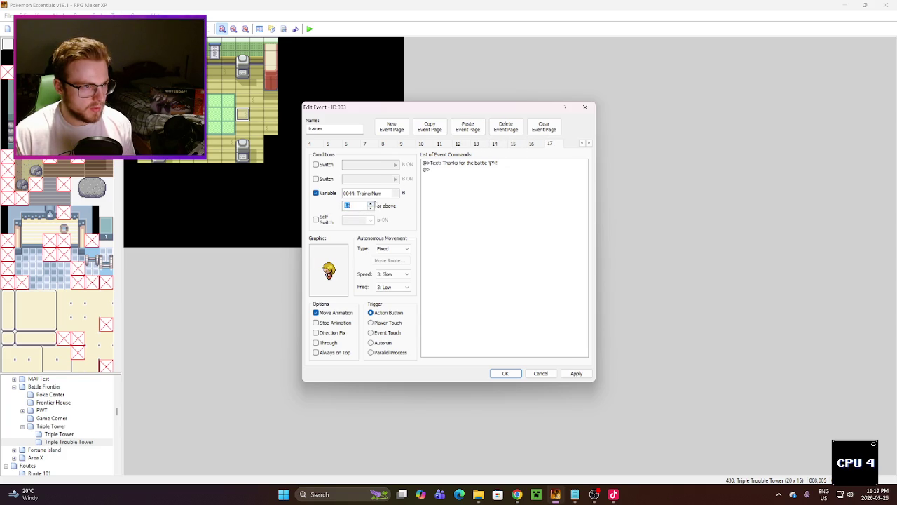
Step: Set page 17's TrainerNum variable condition to 16 and save the event
left_click(370, 203)
left_click(490, 258)
left_click(576, 372)
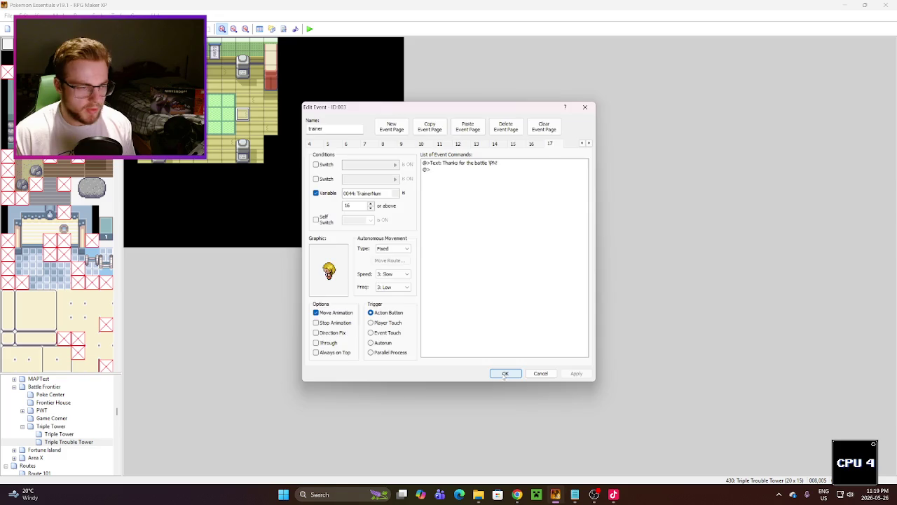
left_click(505, 374)
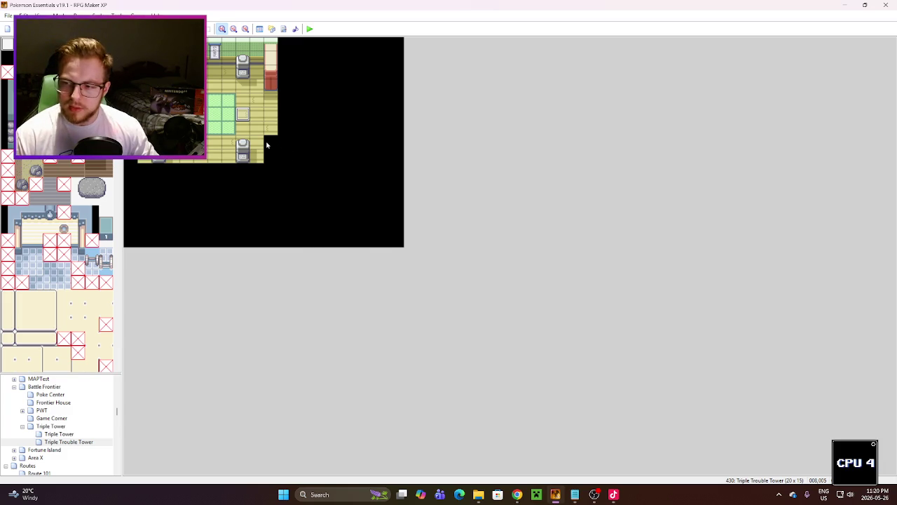
double_click(242, 112)
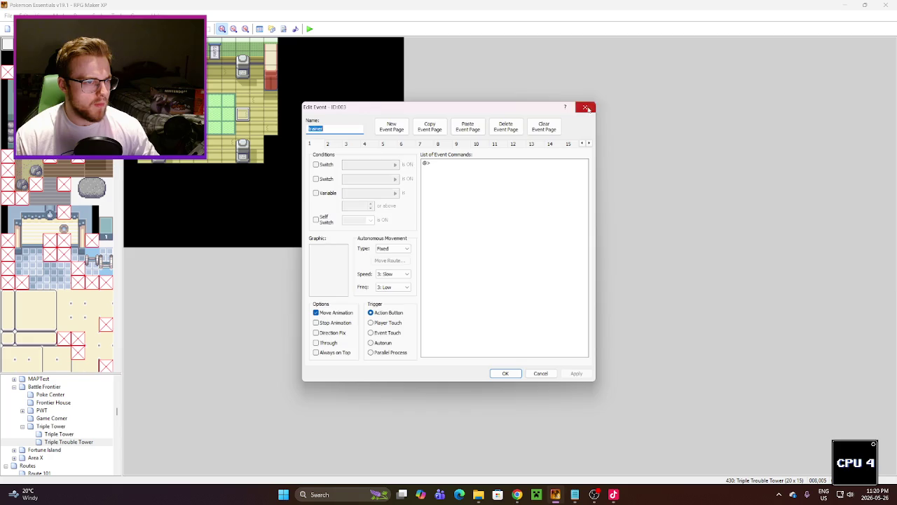
Step: Copy attendant page 15 into a new page 16 with its TrainerNum condition raised to 15
left_click(586, 108)
double_click(243, 112)
left_click(532, 144)
left_click(551, 144)
left_click(567, 144)
left_click(370, 202)
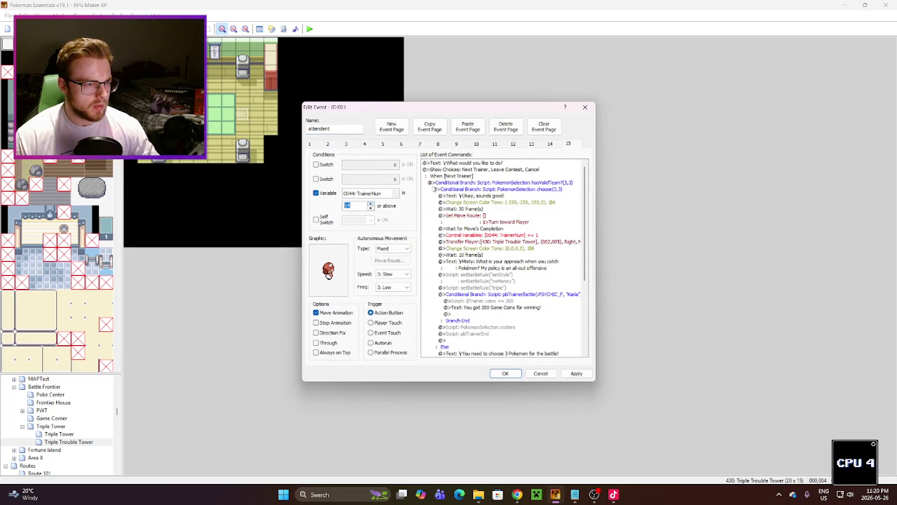
left_click(529, 145)
left_click(550, 144)
left_click(568, 145)
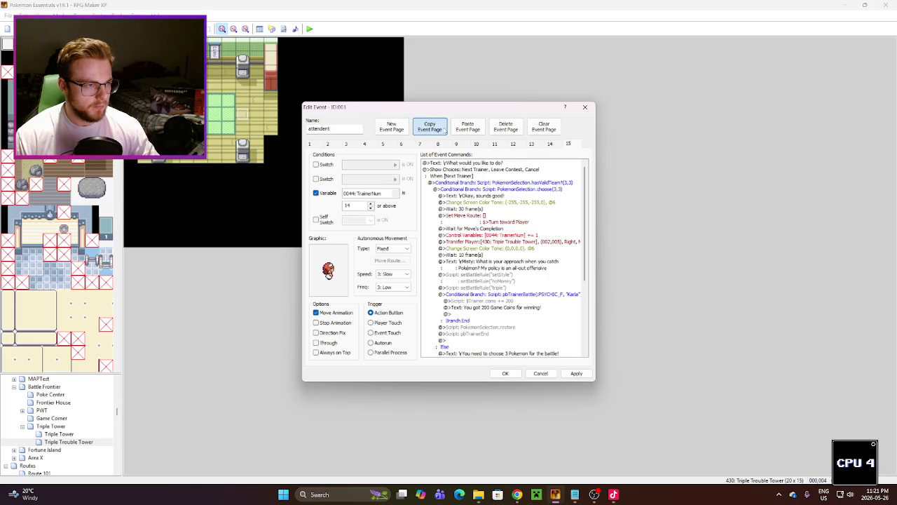
left_click(429, 127)
left_click(468, 126)
left_click(371, 203)
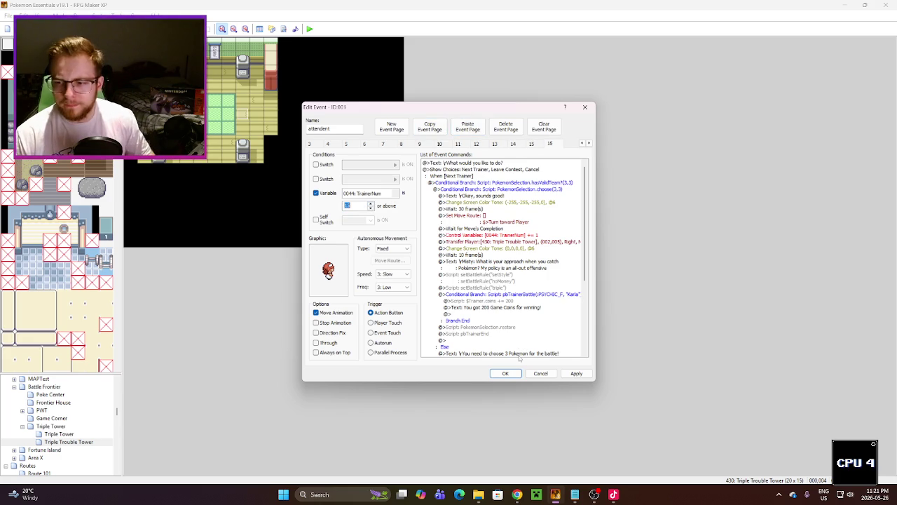
Step: Copy the Beauty trainer's name from trainers.txt over the old name in the battle branch script
left_click(574, 494)
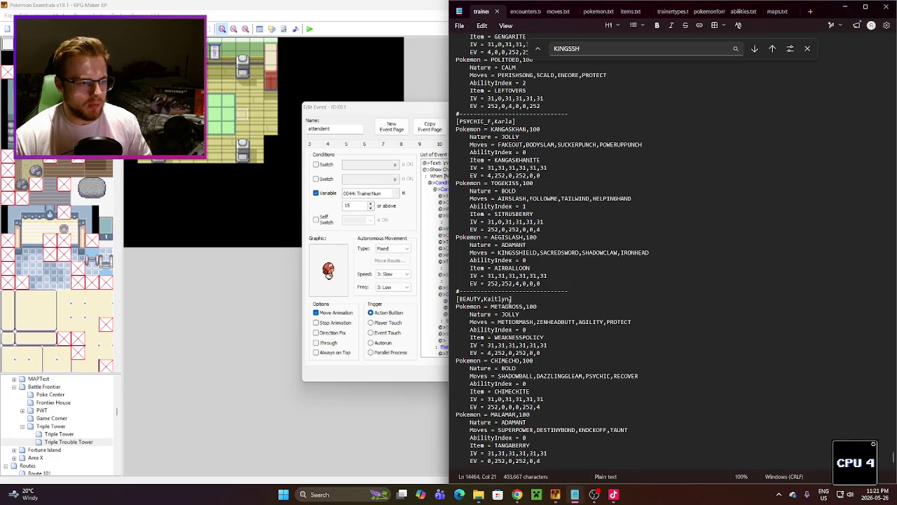
double_click(470, 298)
double_click(496, 299)
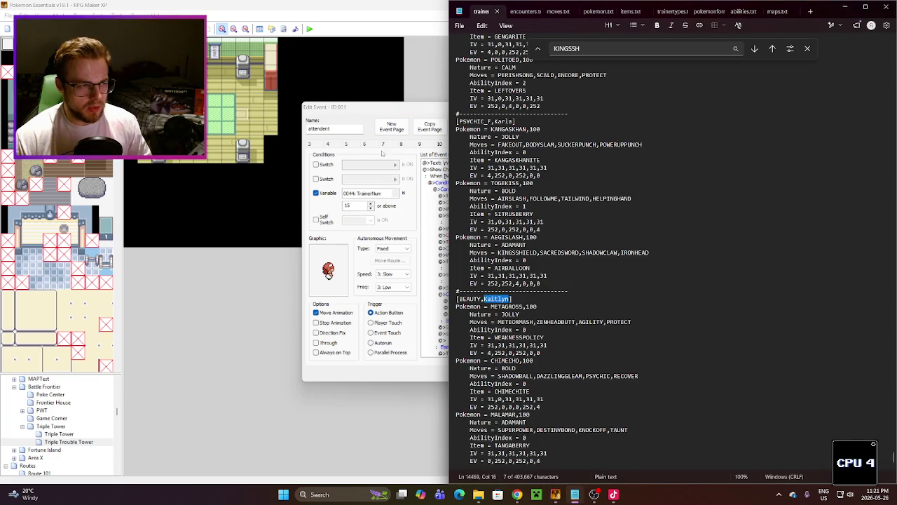
left_click(417, 118)
double_click(567, 299)
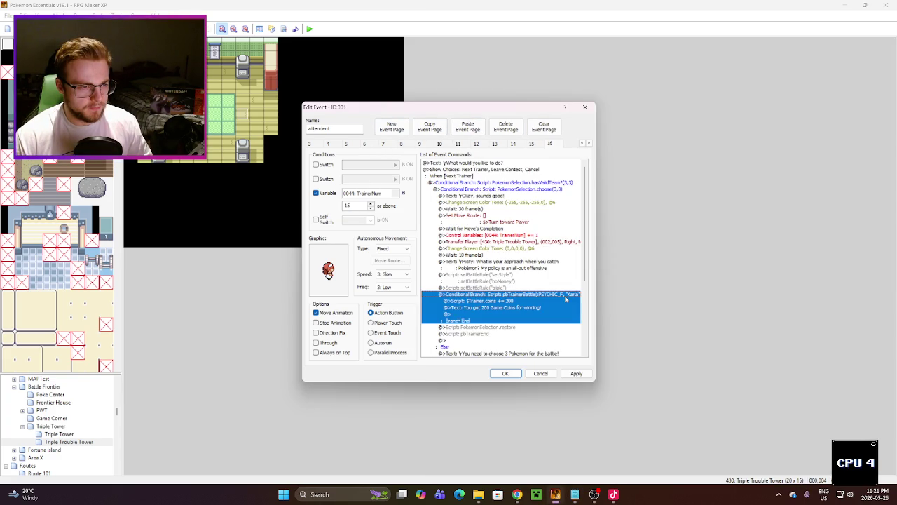
left_click(560, 283)
left_click_drag(558, 282, 542, 283)
key("super+v")
key("Return")
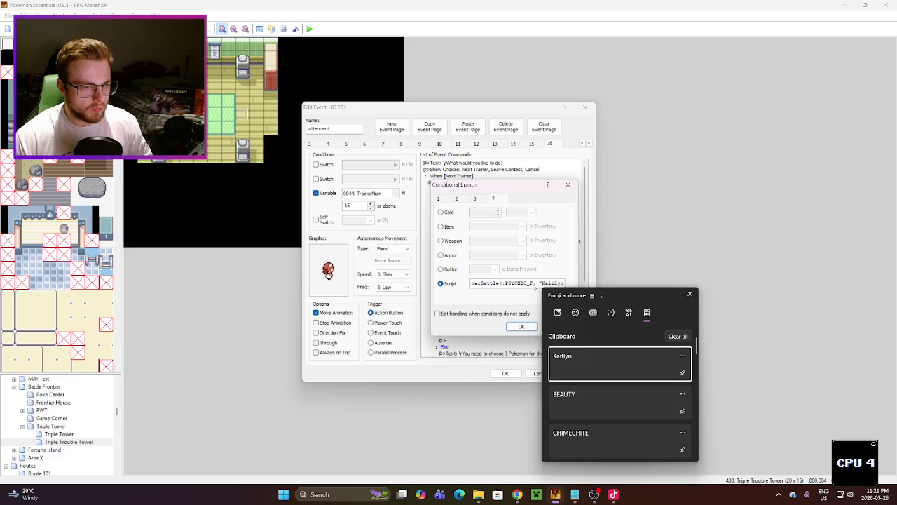
Step: Replace the branch's trainer type with BEAUTY, then apply and save the attendant event
left_click_drag(533, 282, 506, 283)
key("super+v")
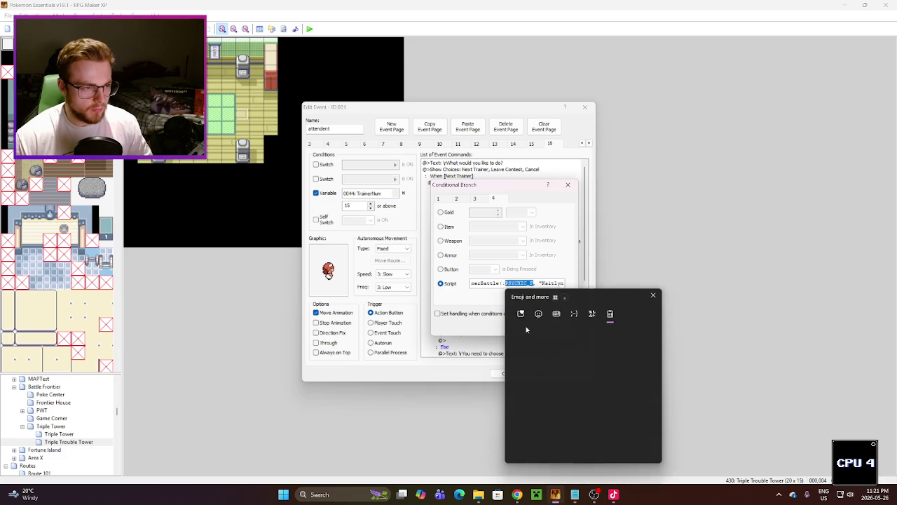
left_click(528, 394)
left_click(522, 326)
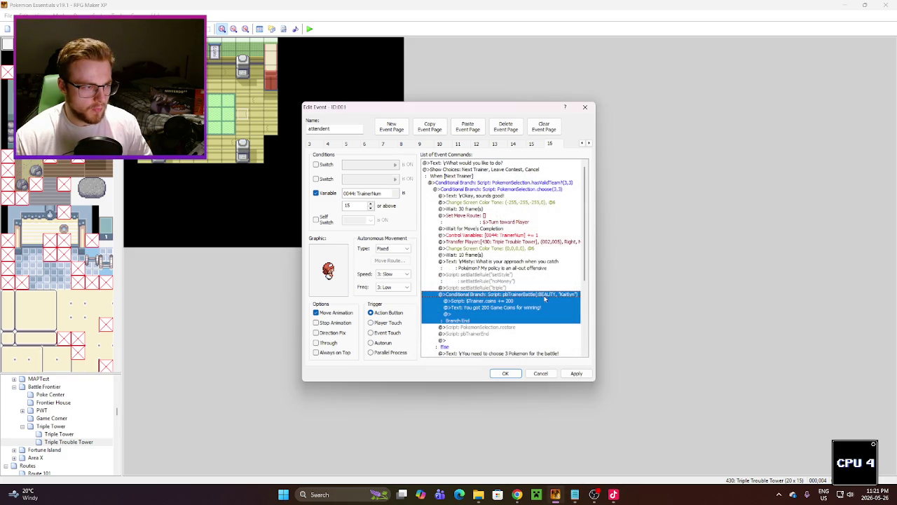
left_click(556, 223)
left_click(576, 373)
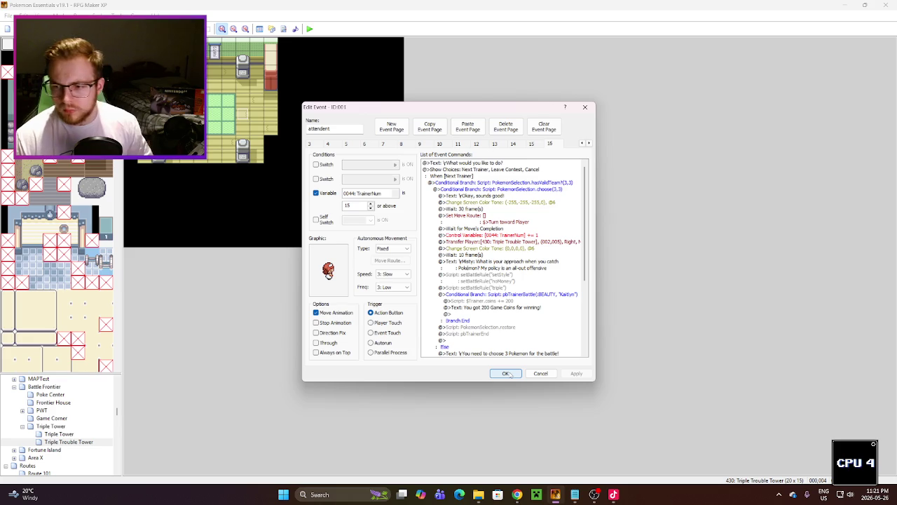
left_click(505, 374)
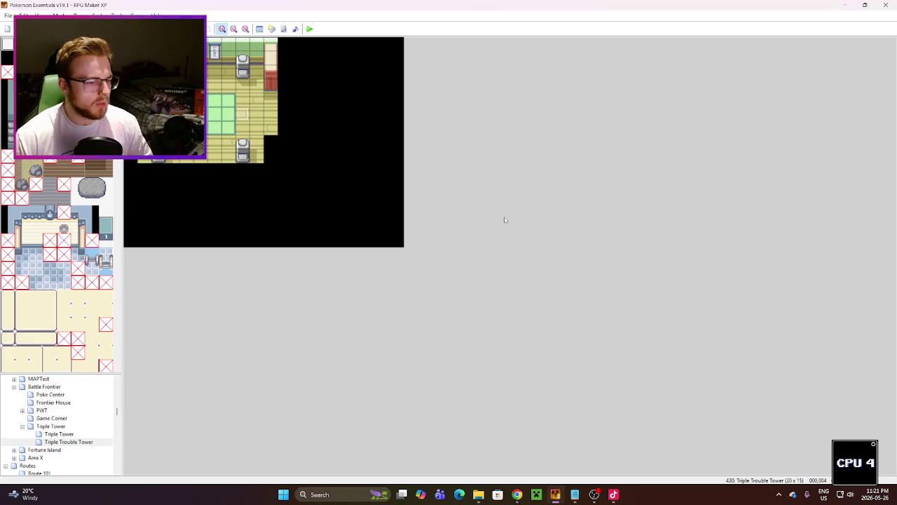
Step: Save the project, launch the playtest, and bring up the EBDX folder in File Explorer
left_click(311, 32)
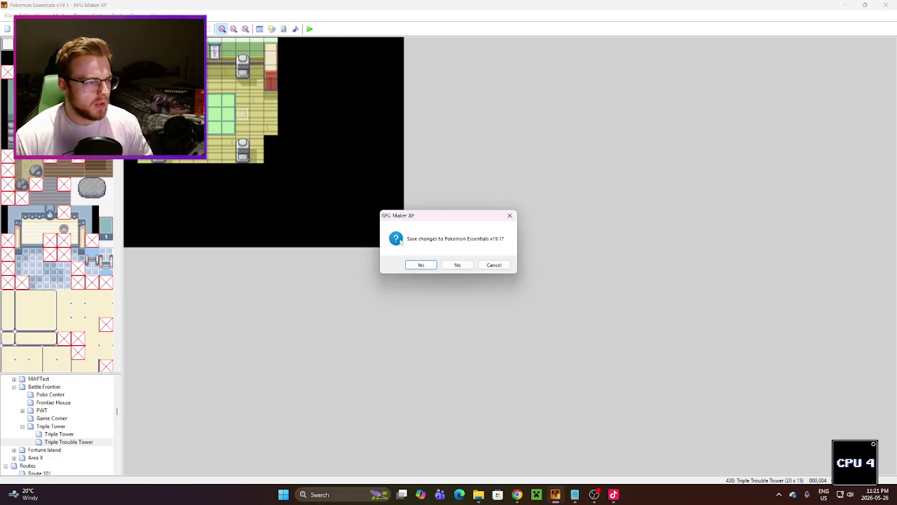
left_click(410, 263)
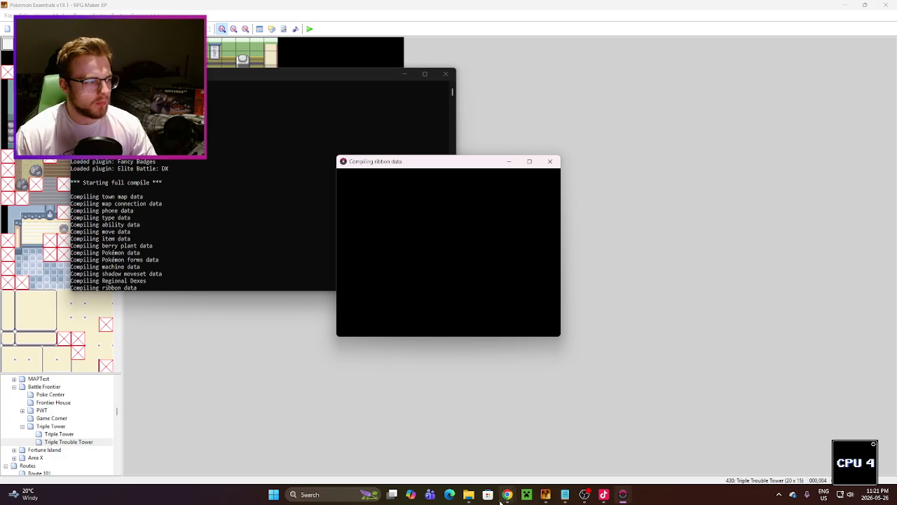
mouse_move(469, 495)
left_click(448, 441)
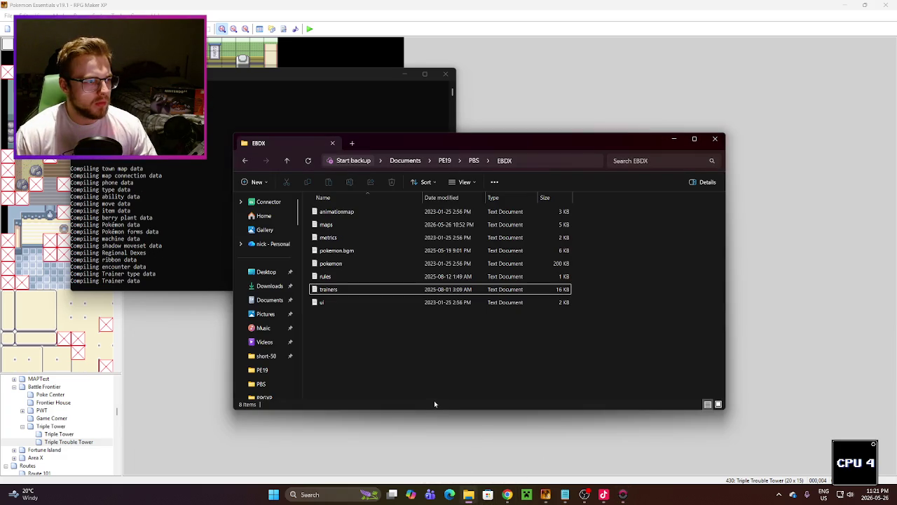
Step: Search the EBDX trainers.txt for 'lysan' to inspect ADMIN_Lysandre, then close it and return to RPG Maker XP
double_click(343, 289)
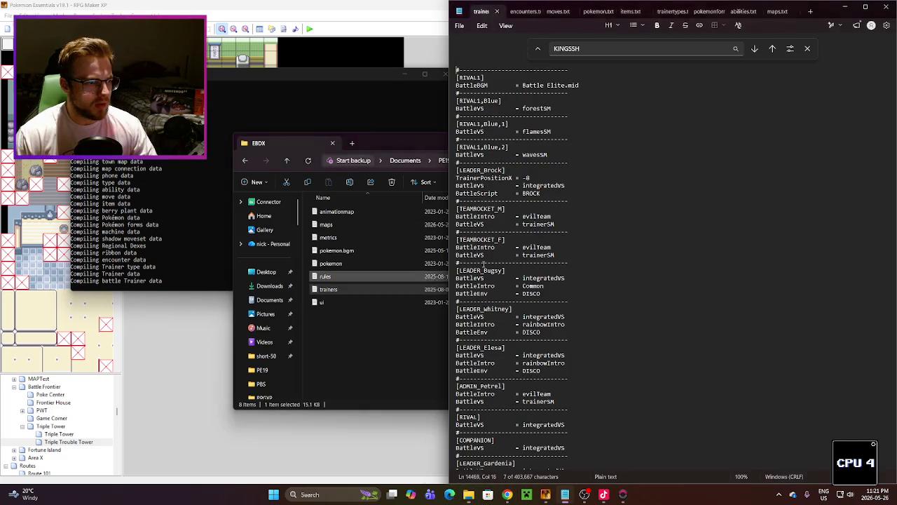
left_click(582, 48)
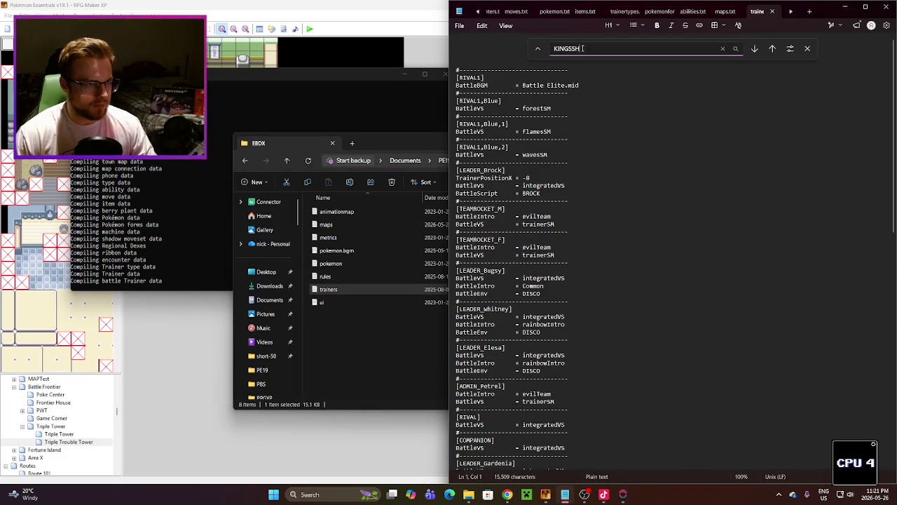
double_click(574, 48)
key("BackSpace")
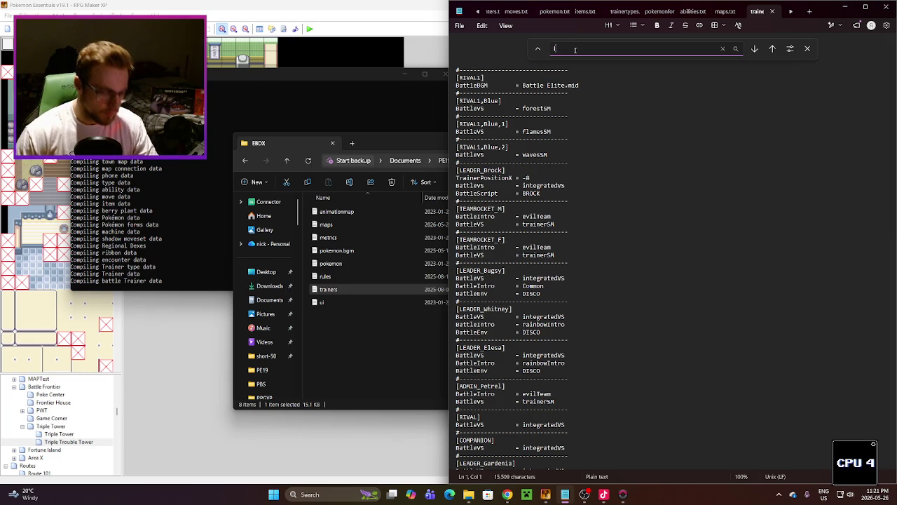
type("lysa")
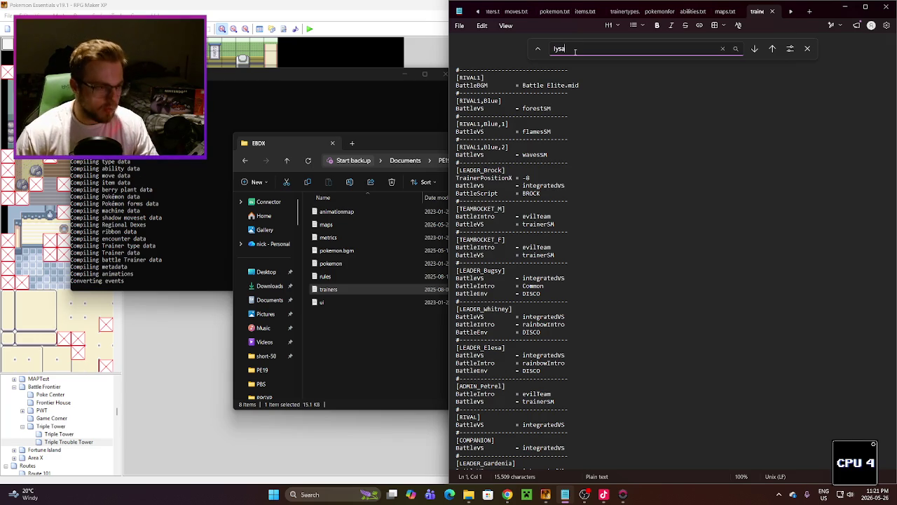
type("n")
key("Return")
scroll(691, 253, "down", 3)
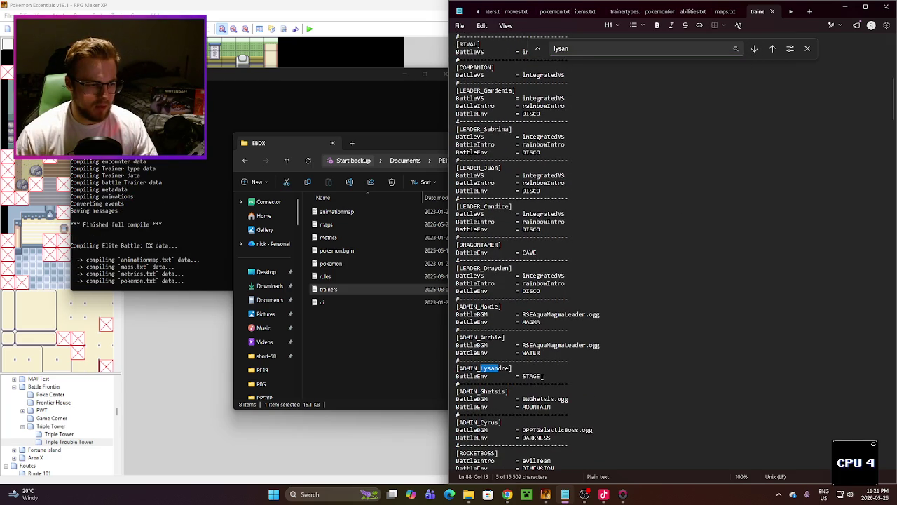
left_click(810, 49)
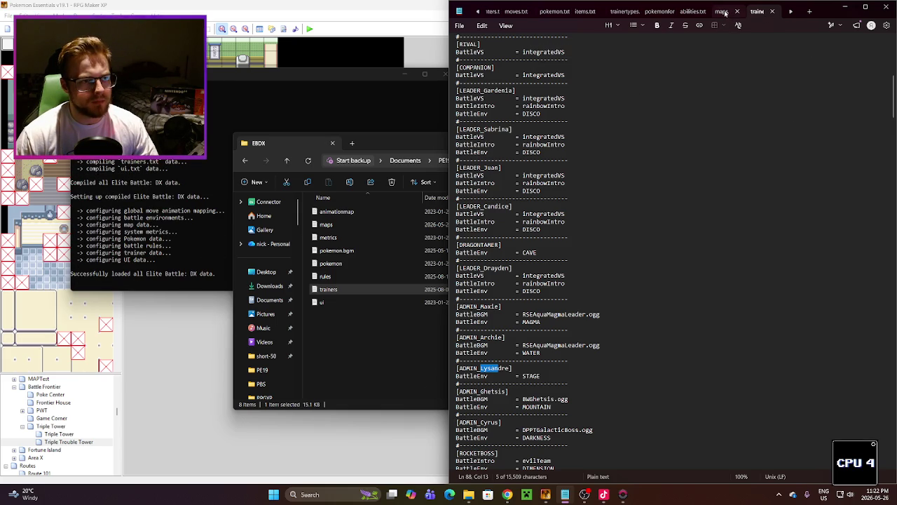
left_click(772, 11)
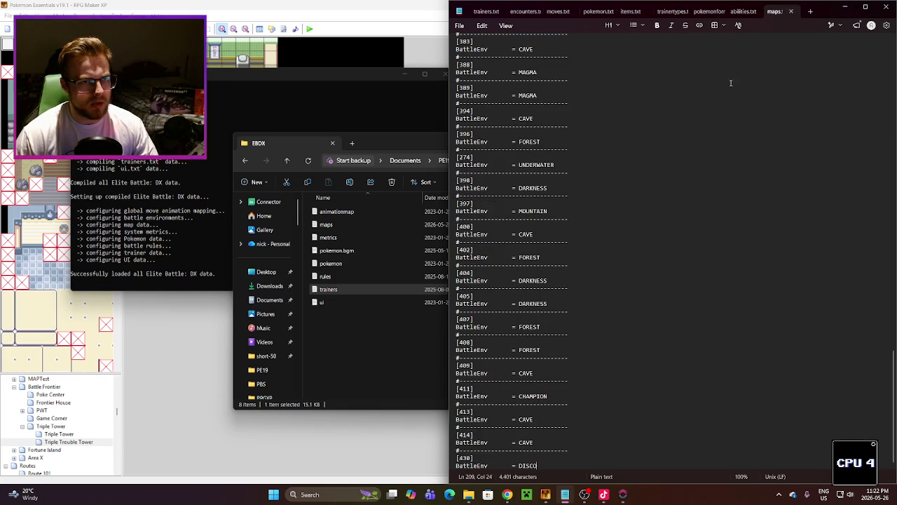
left_click(395, 431)
Step: Bring the game full screen, continue the save, walk into the tower and check the party
mouse_move(622, 494)
left_click(666, 442)
left_click(530, 161)
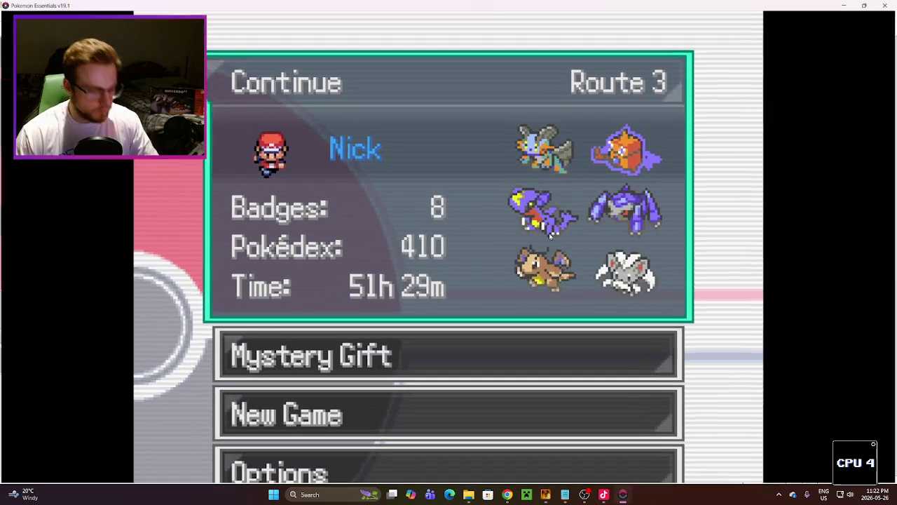
key("Return")
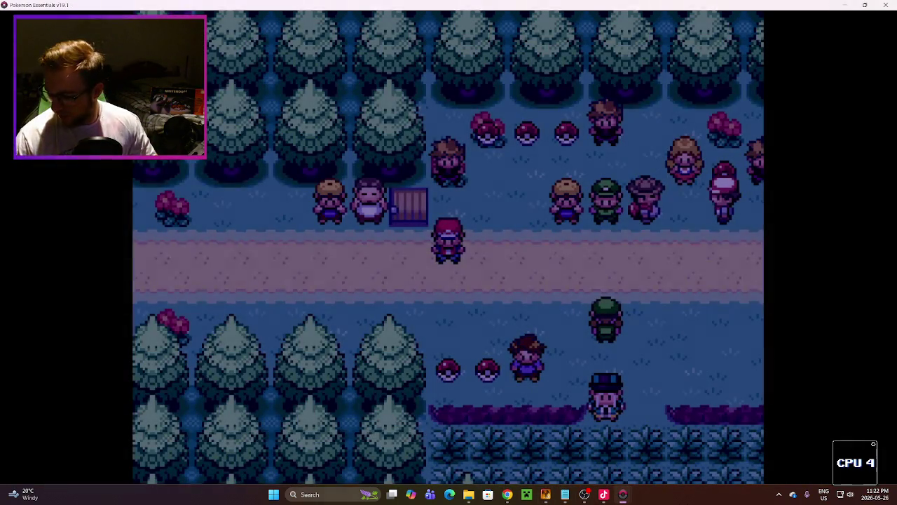
key("Up")
key("Up")
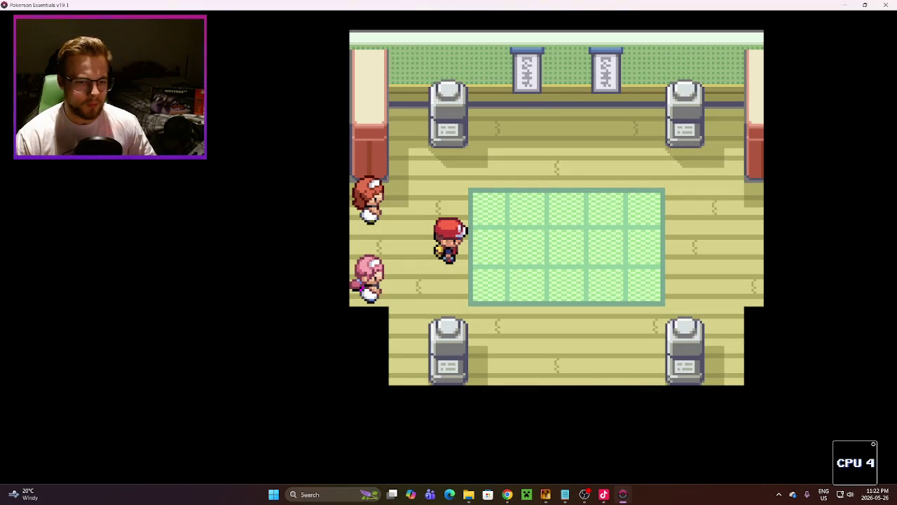
key("x")
key("Down")
key("Return")
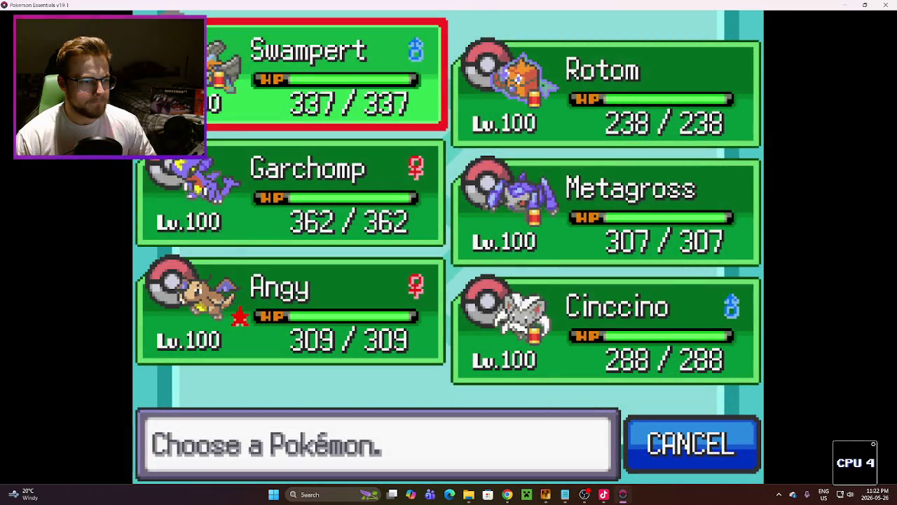
key("x")
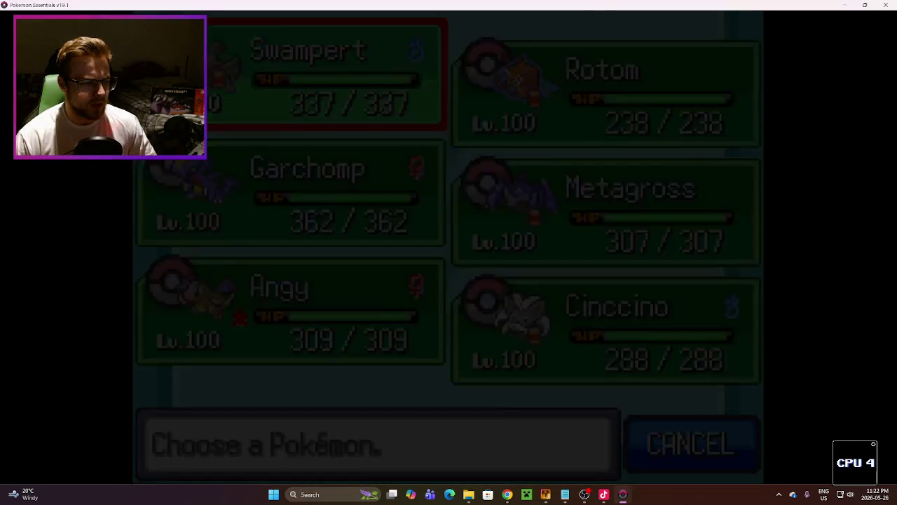
Step: Set debug variable 0044 TrainerNum to 15 and back out to the main debug menu
key("x")
key("x")
key("Up")
key("Return")
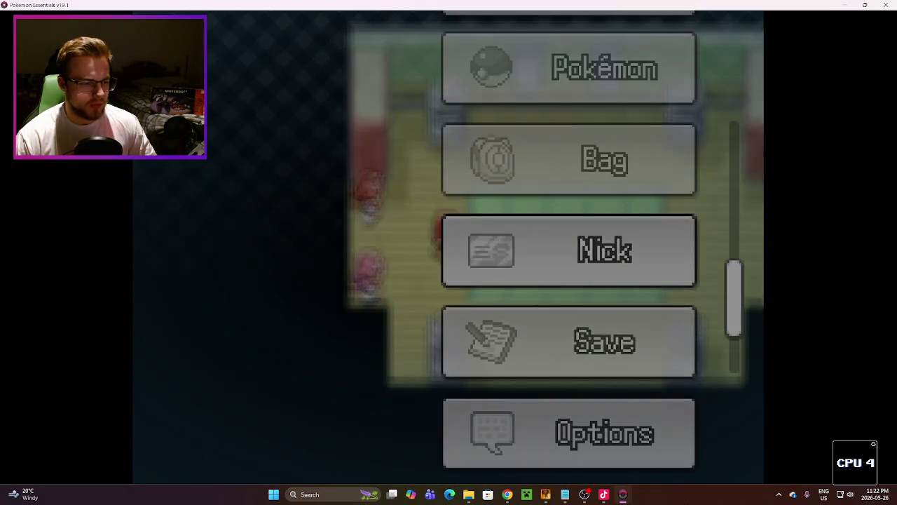
key("Return")
key("Down")
key("Down")
key("Down")
key("Down")
key("Up")
key("Return")
key("Down")
key("Down")
key("Down")
key("Down")
key("Down")
key("Down")
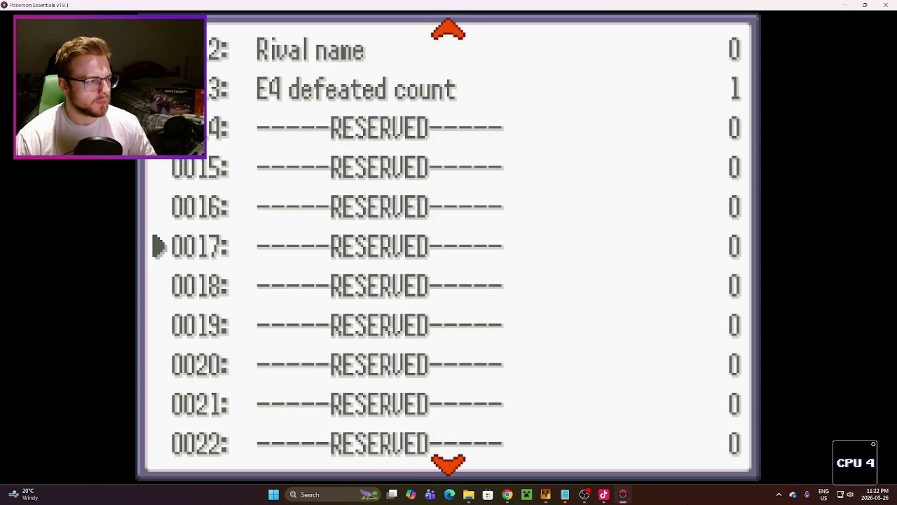
key("Down")
key("Down")
key("Down")
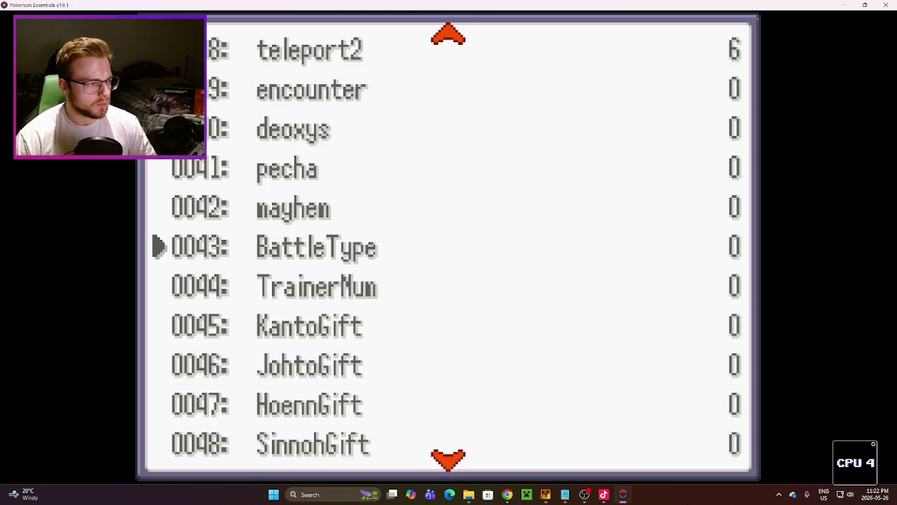
key("Return")
key("Up")
key("Up")
key("Up")
key("Left")
key("Up")
key("Return")
key("Escape")
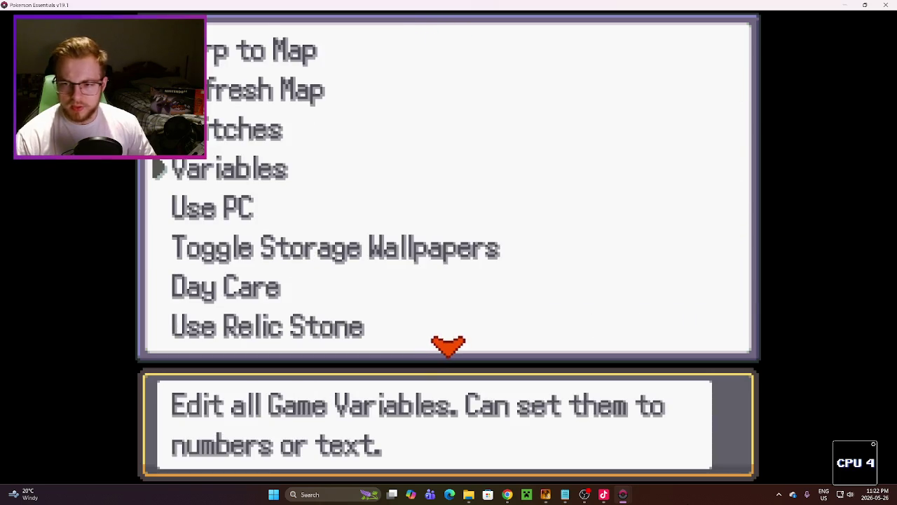
key("Escape")
key("Escape")
key("Escape")
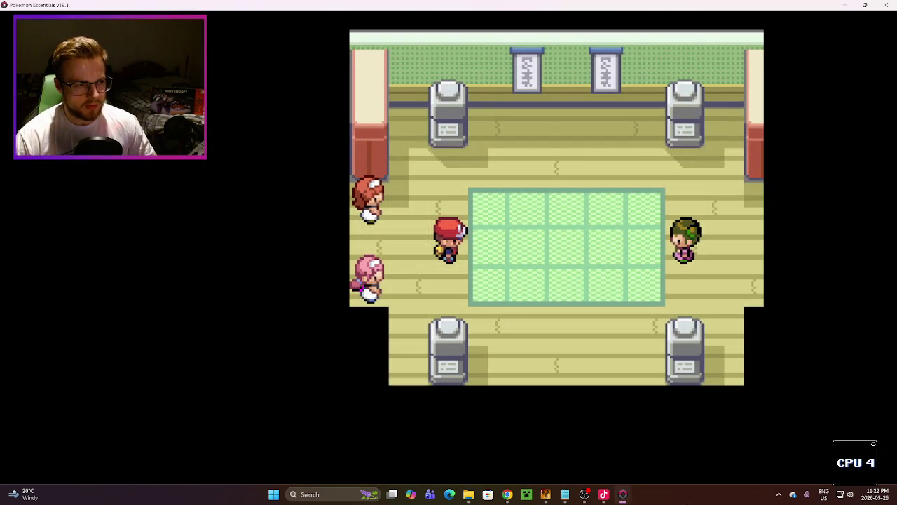
Step: Talk to the attendant and choose to face the next trainer
key("Up")
key("Left")
key("Return")
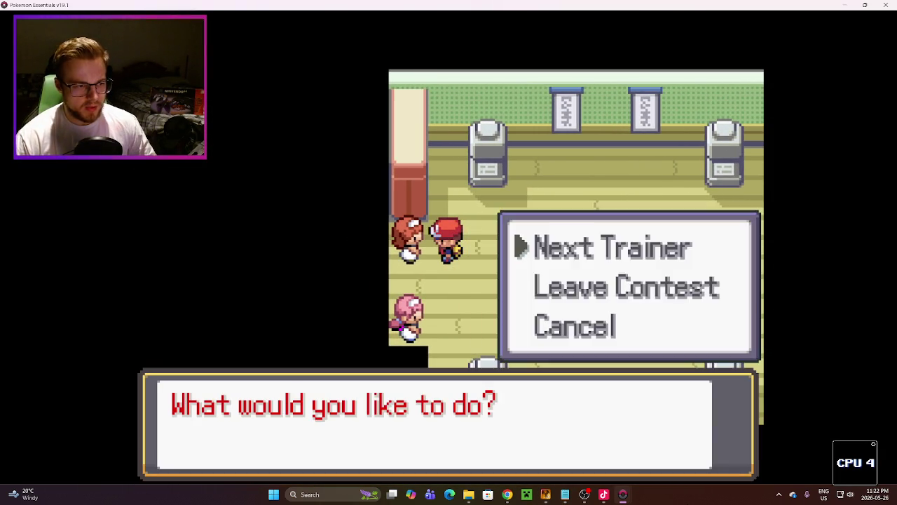
key("Return")
Step: Enter Swampert, Rotom and Garchomp, then advance through the trainer's pre-battle lines
key("Return")
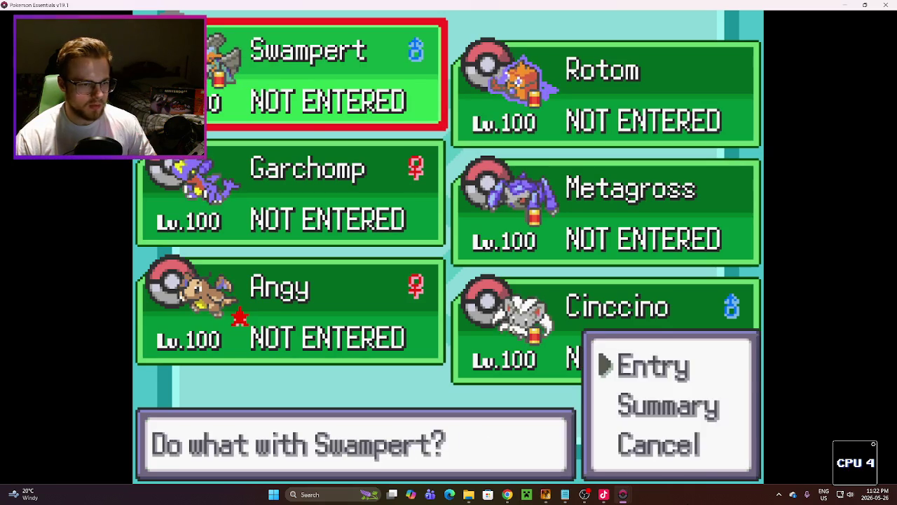
key("Return")
key("Right")
key("Return")
key("Return")
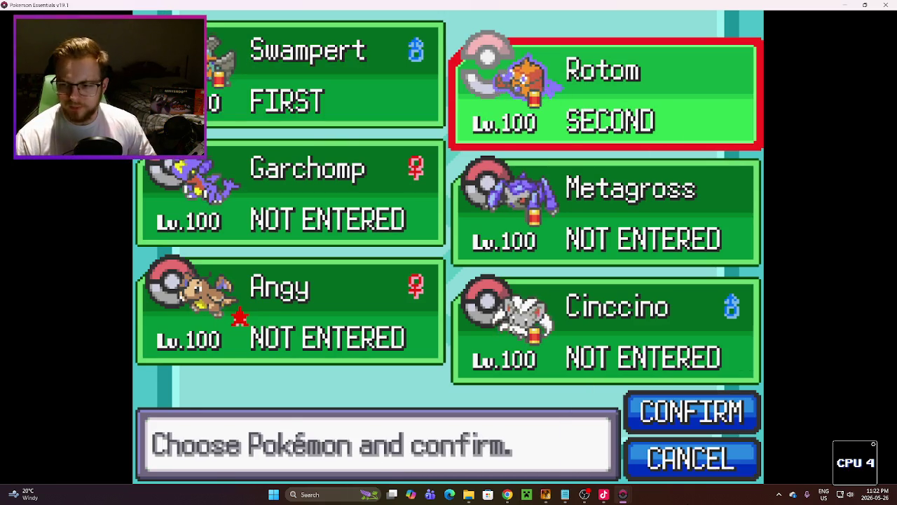
key("Down")
key("Left")
key("Return")
key("Return")
key("Return")
key("Return")
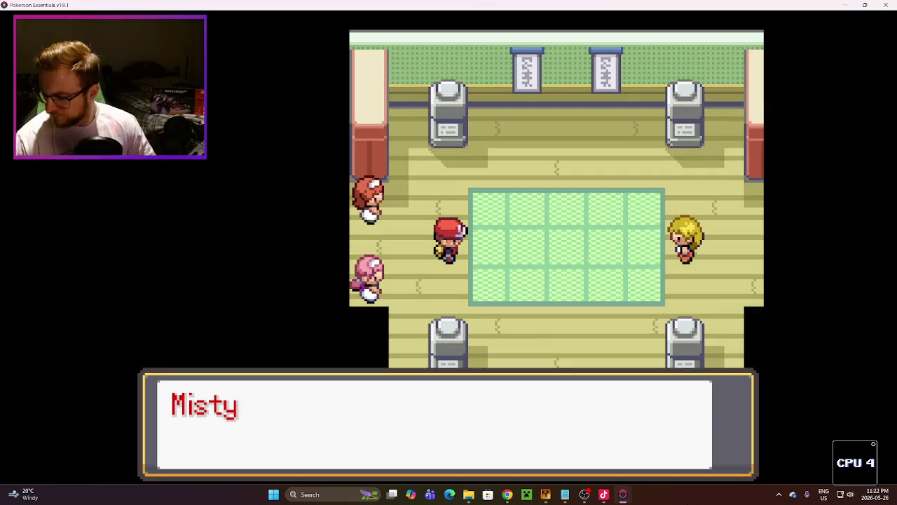
key("Return")
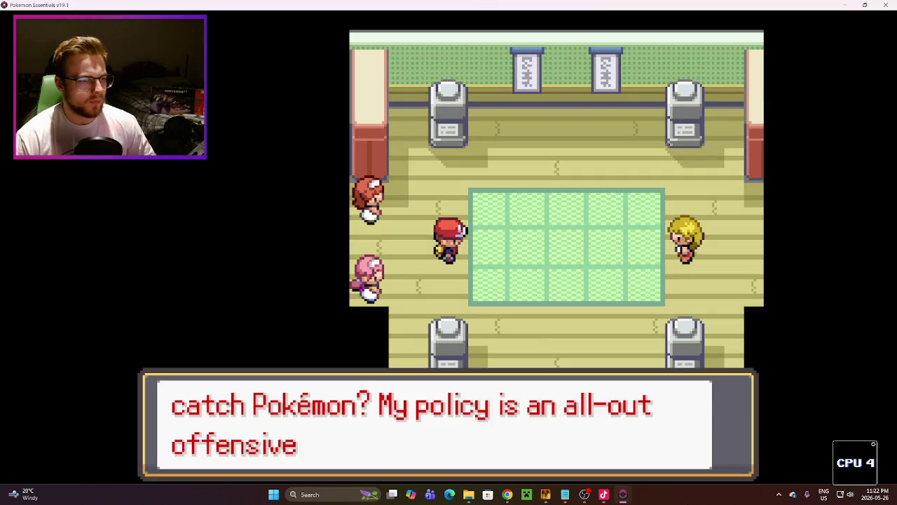
key("Return")
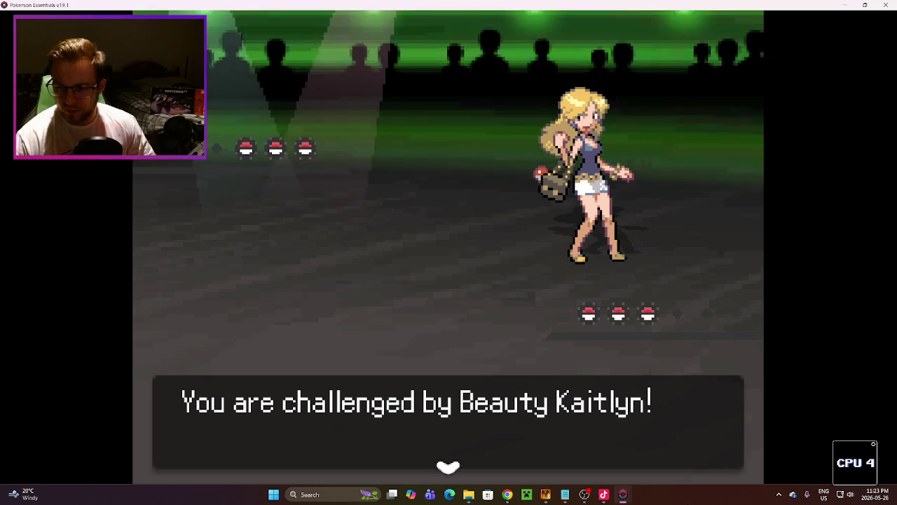
Step: Pass the challenge message and choose Will-O-Wisp for the first Pokémon, bringing up its targets
key("Return")
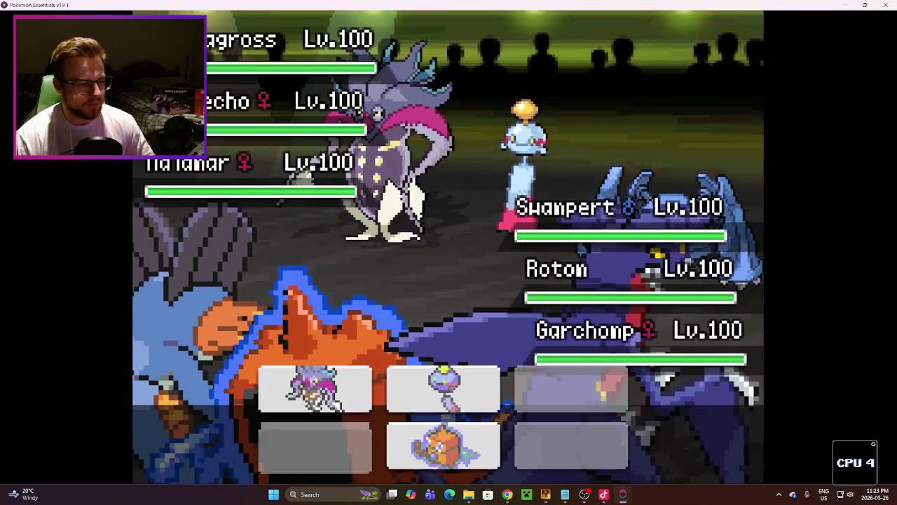
key("Return")
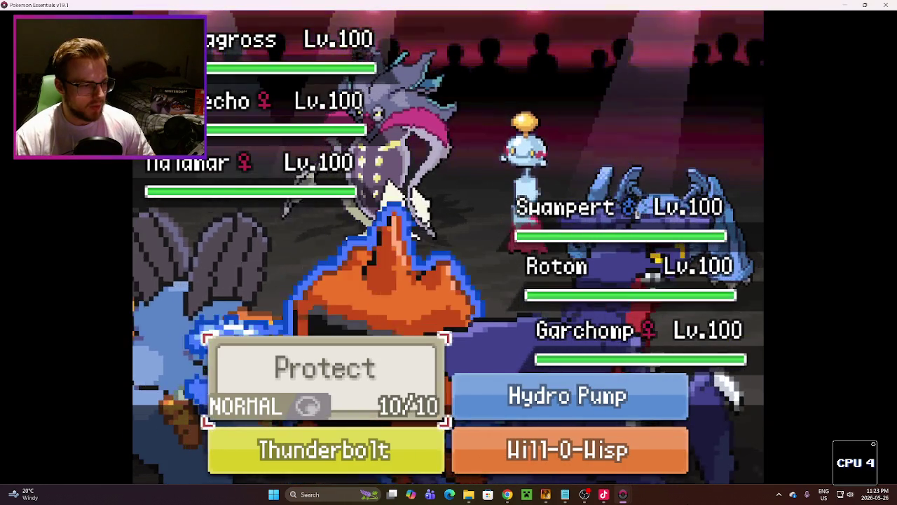
key("Down")
key("Right")
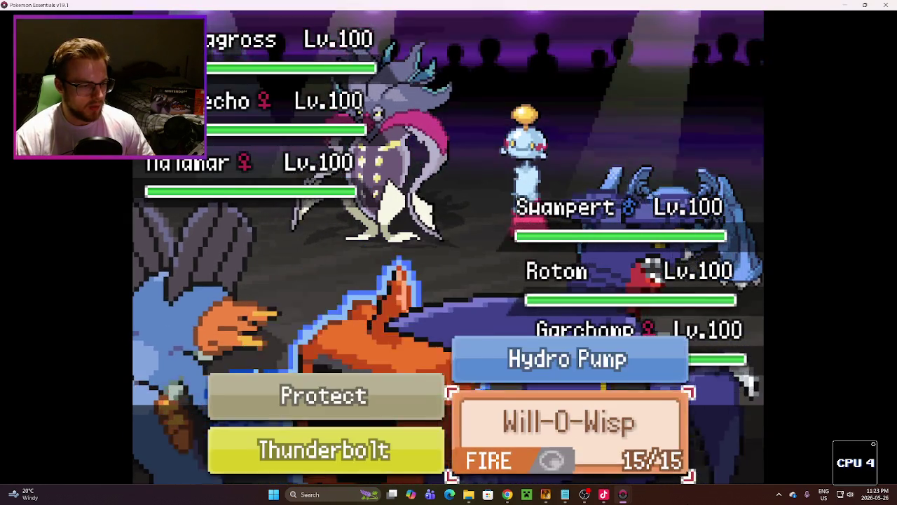
key("Return")
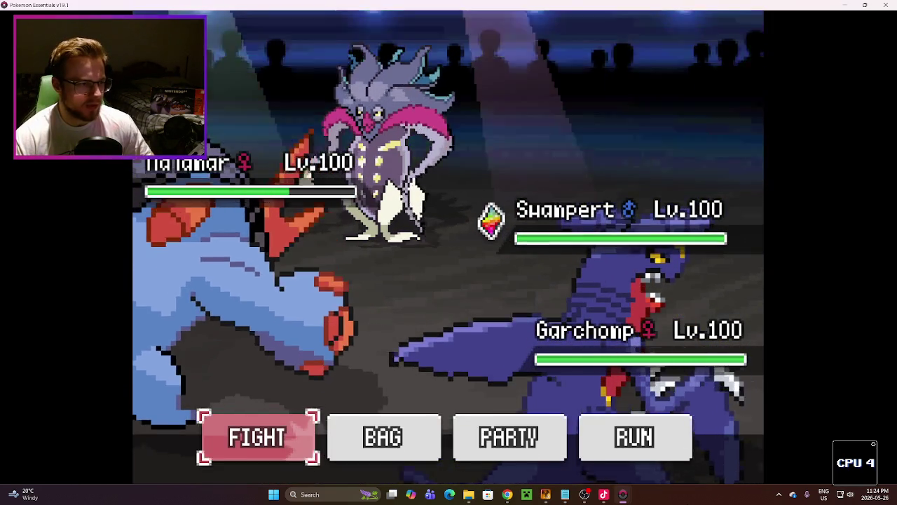
Step: Switch from Earthquake to Hammer Arm and confirm its target
key("Return")
key("Right")
key("Return")
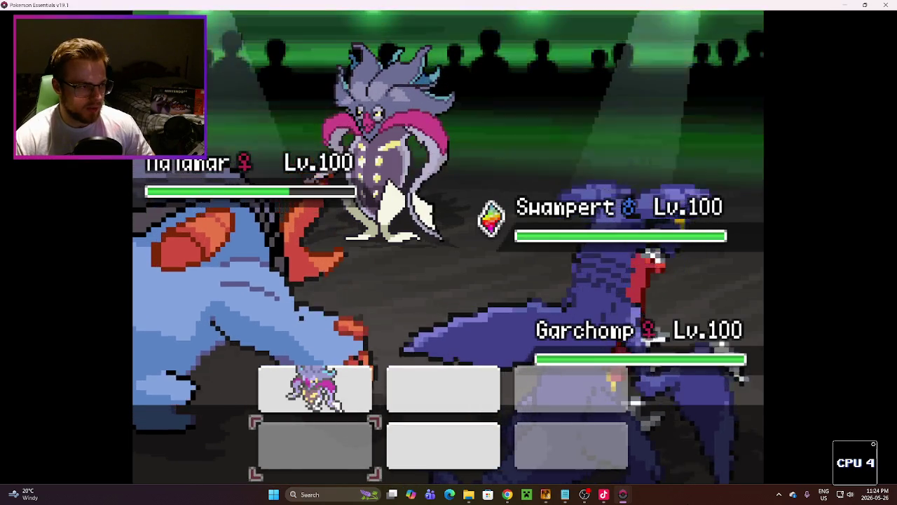
key("Escape")
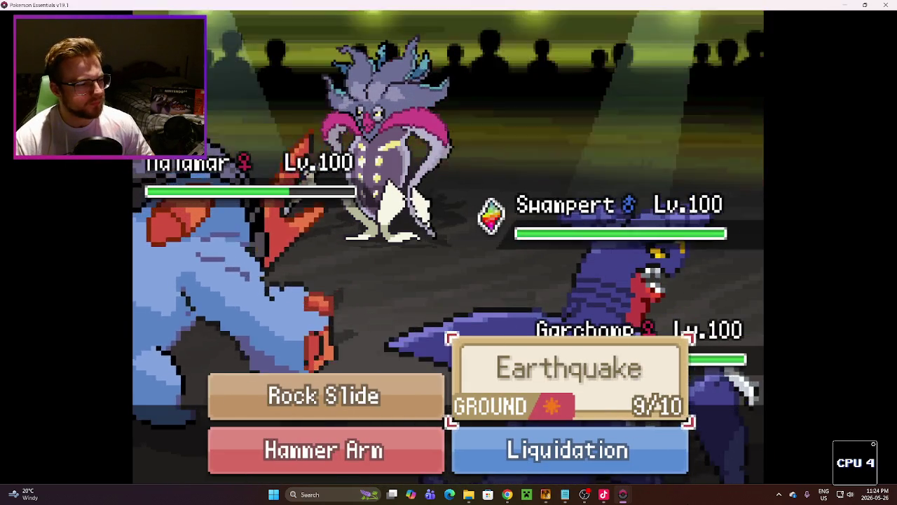
key("Down")
key("Left")
key("Return")
key("Return")
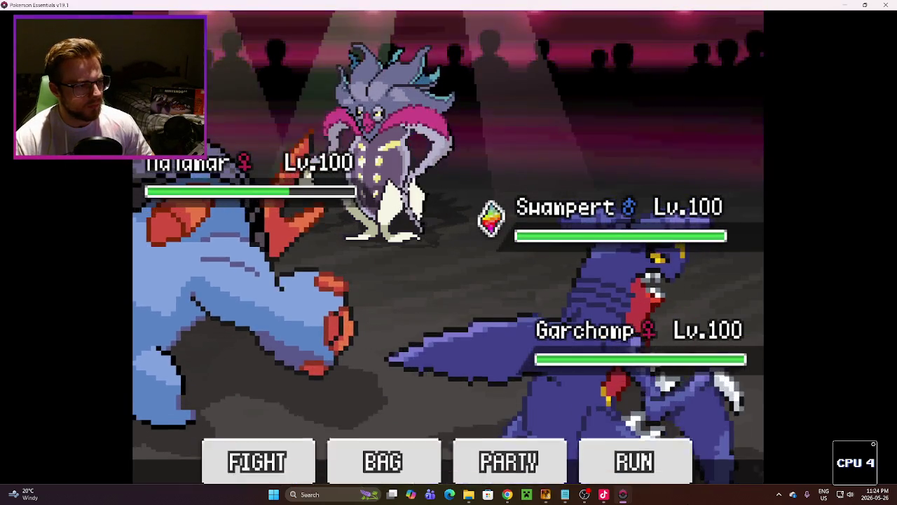
key("Return")
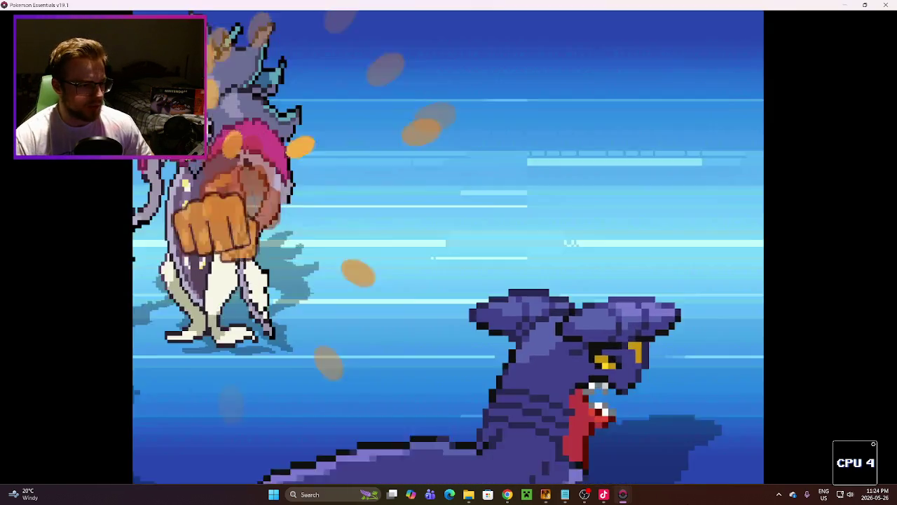
Step: On the next turn, use Earthquake with both Swampert and Garchomp
key("Return")
key("Right")
key("Up")
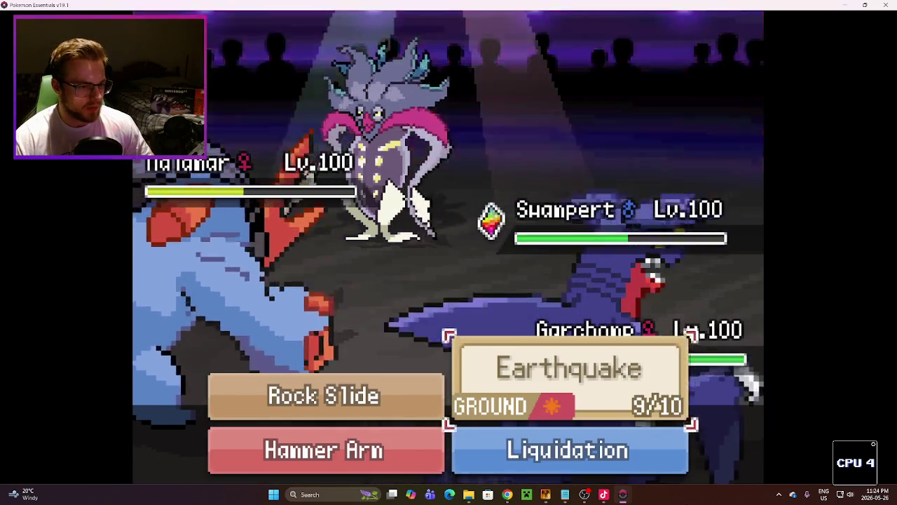
key("Return")
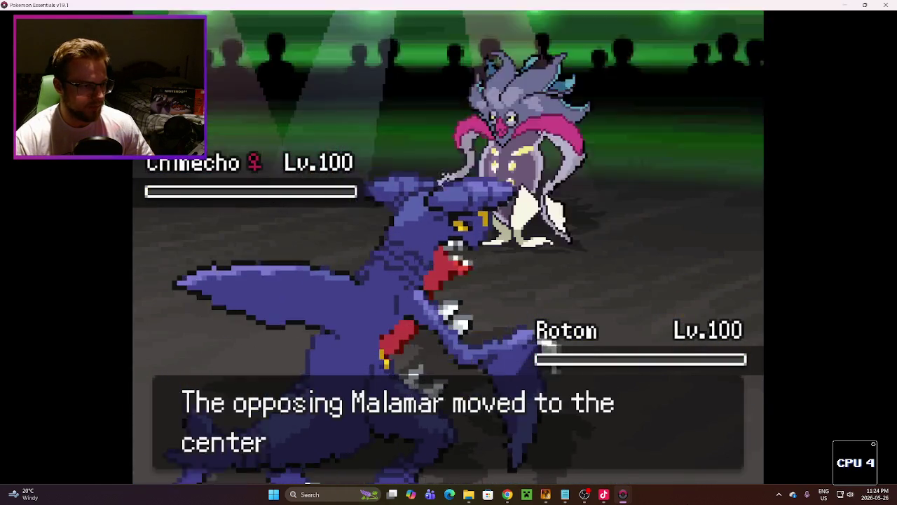
key("Return")
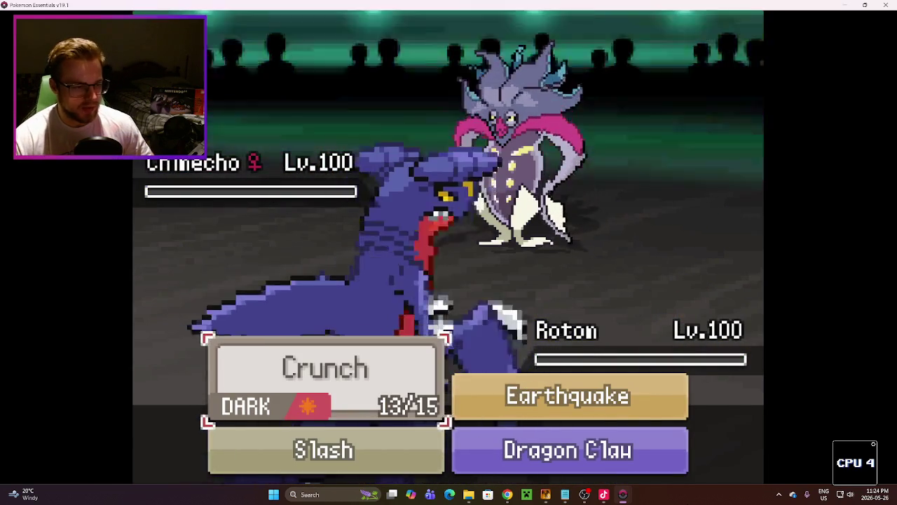
key("Right")
key("Return")
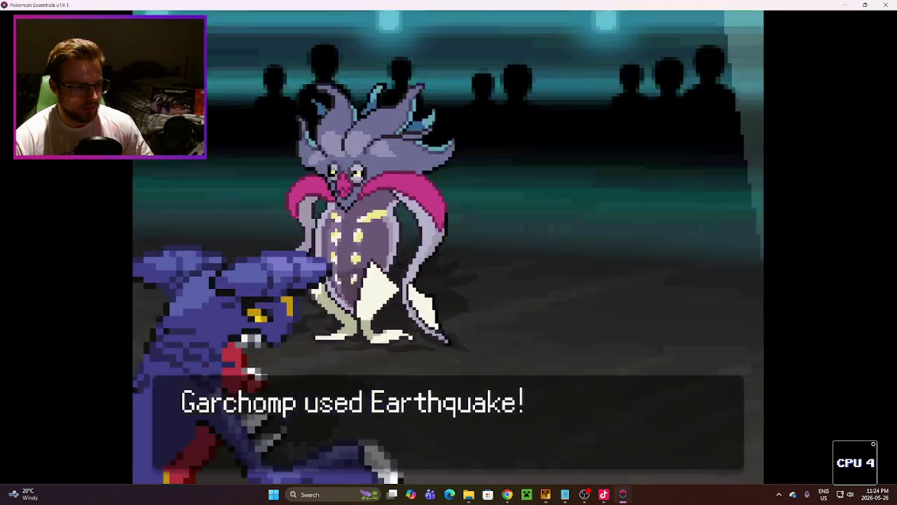
Step: Attack with Garchomp's Dragon Claw, dismiss the defeat message and close the playtest
key("Return")
key("Down")
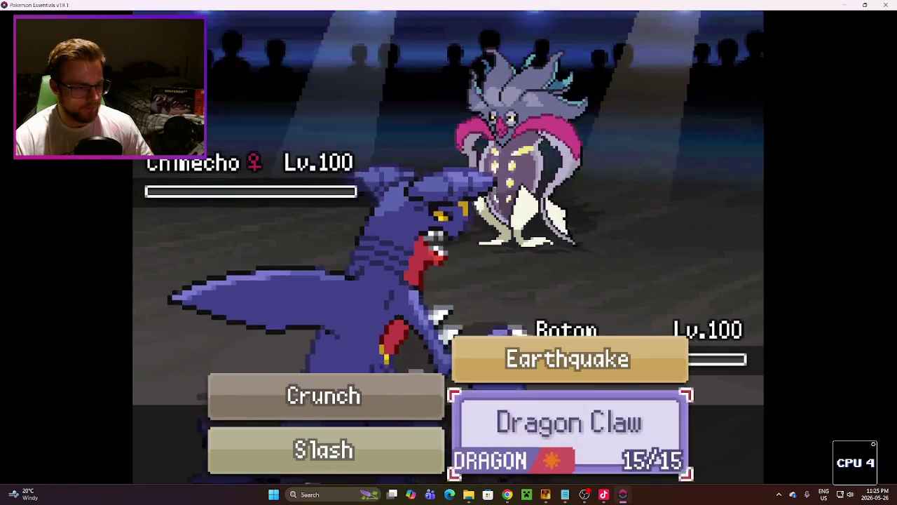
key("Return")
key("Return")
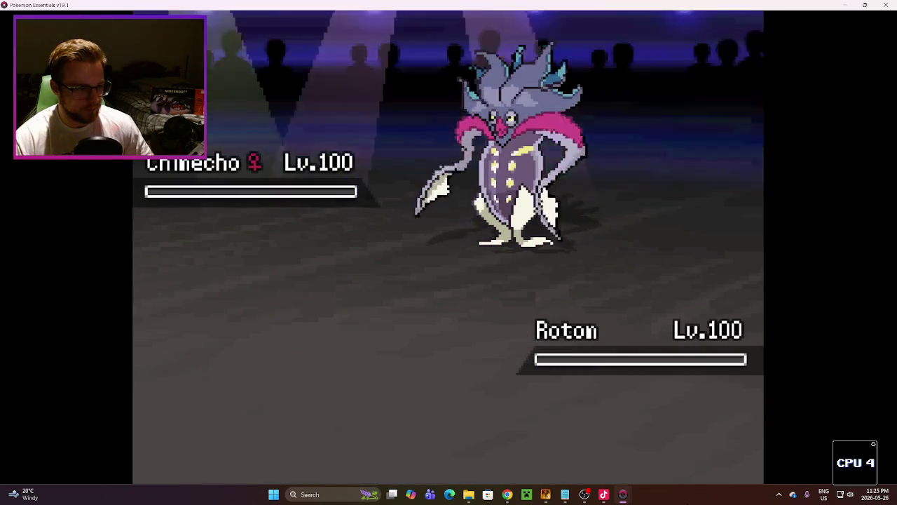
key("Return")
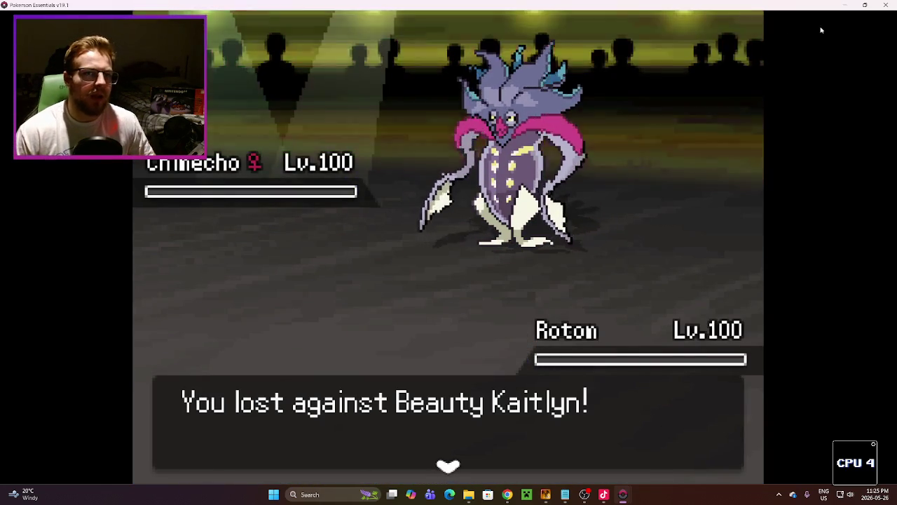
key("Return")
key("alt+F4")
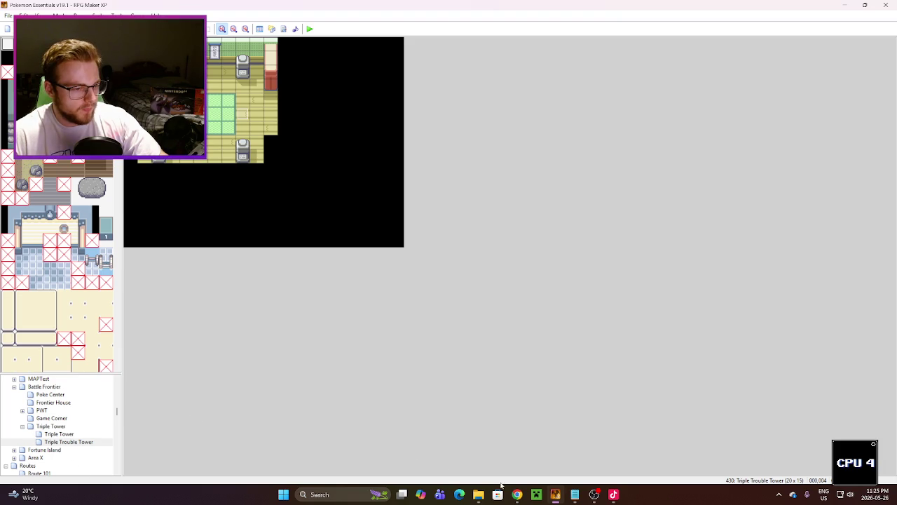
Step: Show Malamar's EV spread in the Showdown Teambuilder tab, with Notepad's maps.txt alongside
mouse_move(517, 494)
left_click(505, 452)
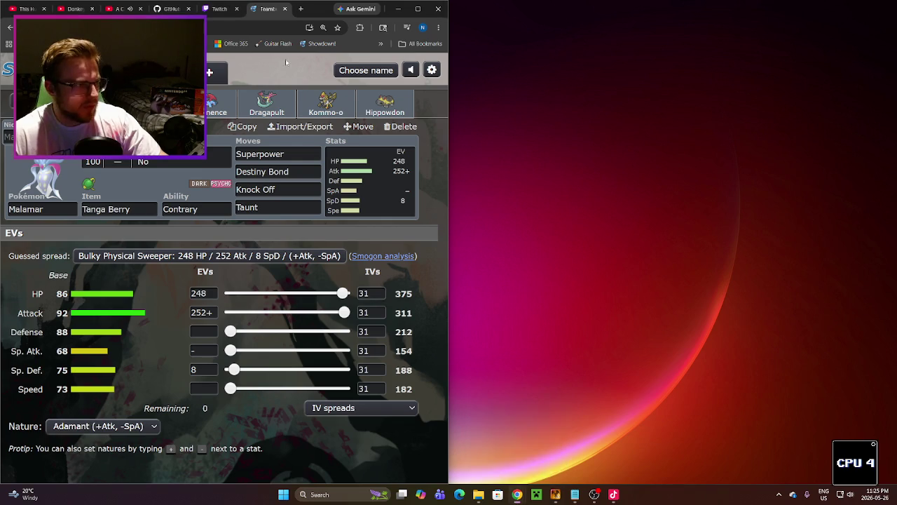
left_click(222, 9)
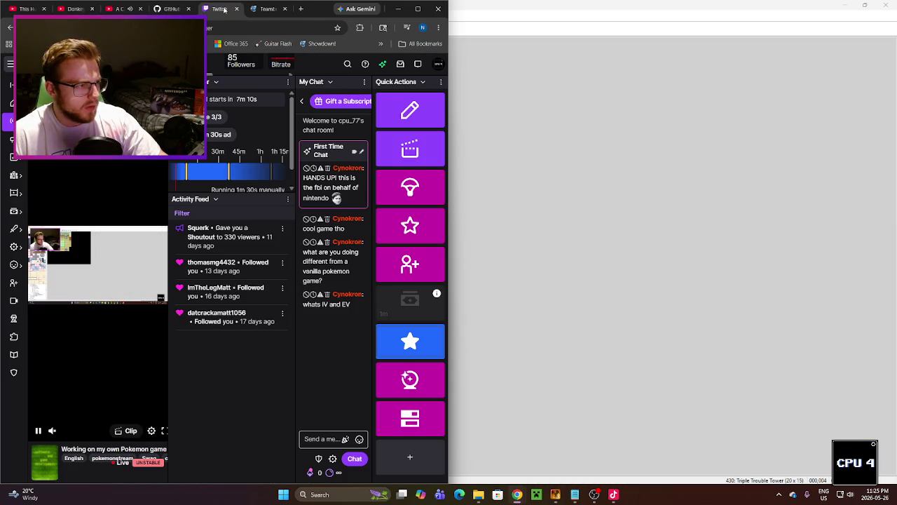
left_click(260, 14)
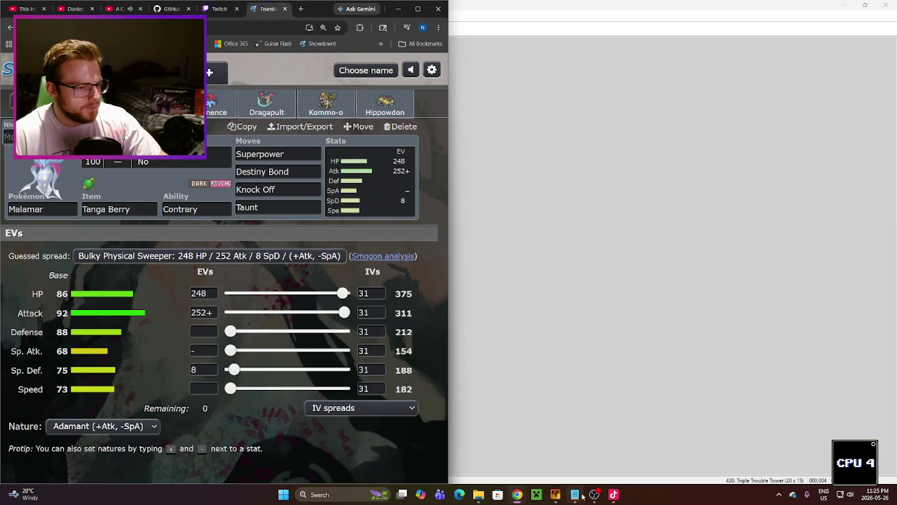
left_click(574, 494)
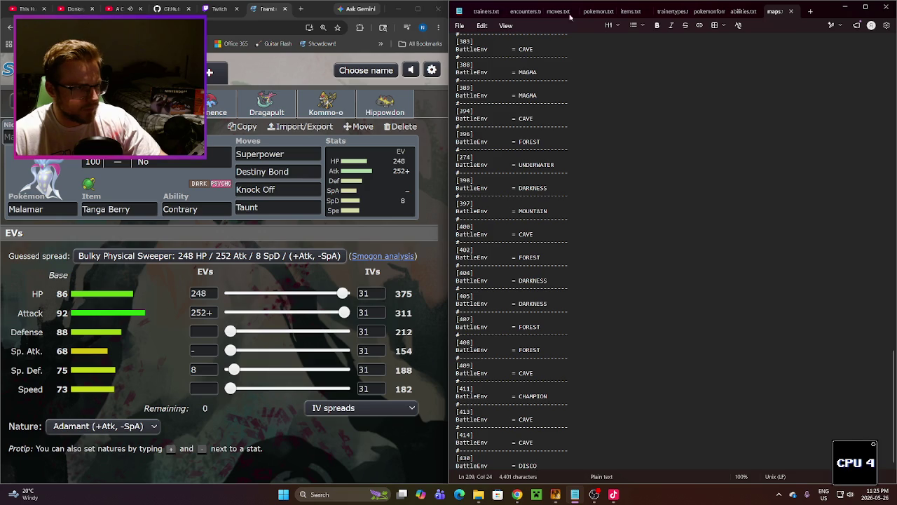
Step: Review trainers.txt and maps.txt, then put RPG Maker XP and Notepad side by side
left_click(477, 11)
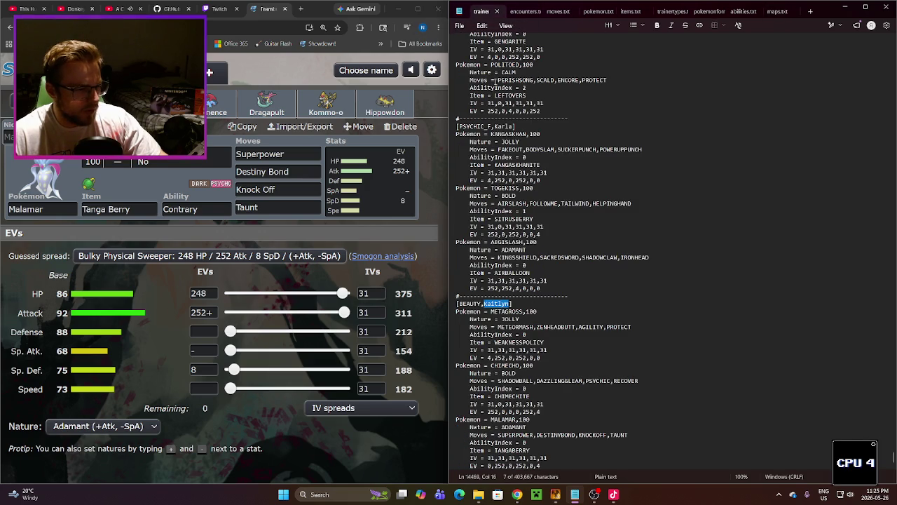
left_click(776, 11)
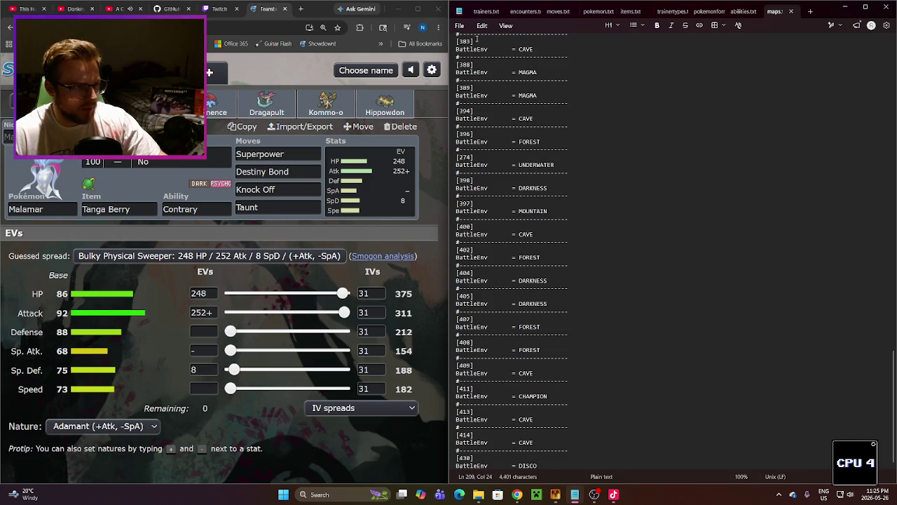
left_click(481, 11)
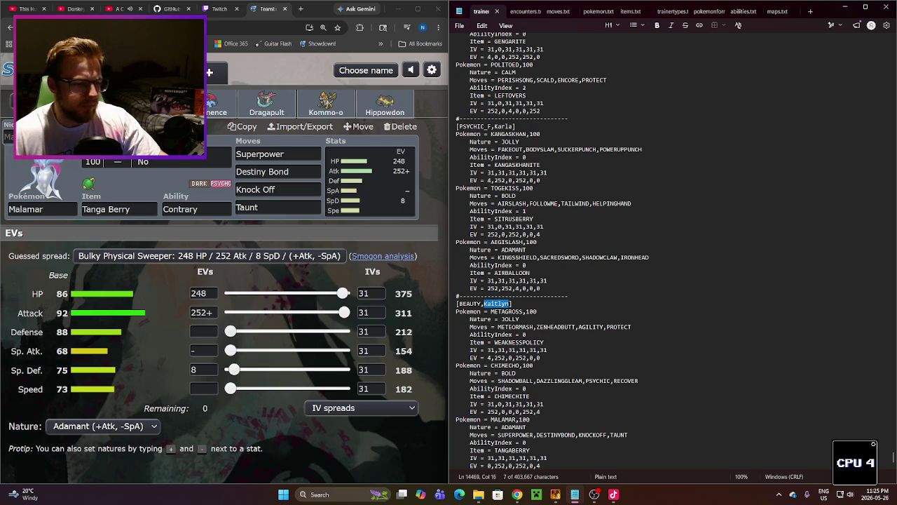
key("alt+Tab")
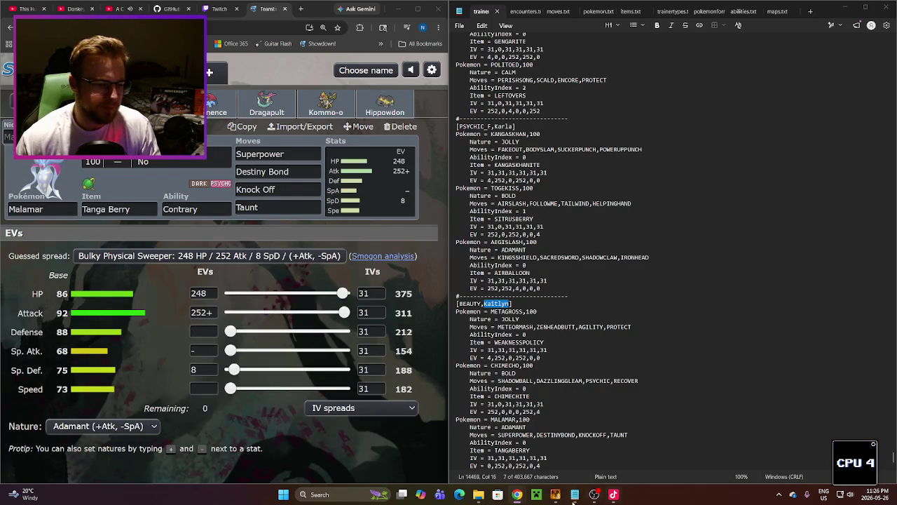
left_click(555, 494)
left_click(575, 494)
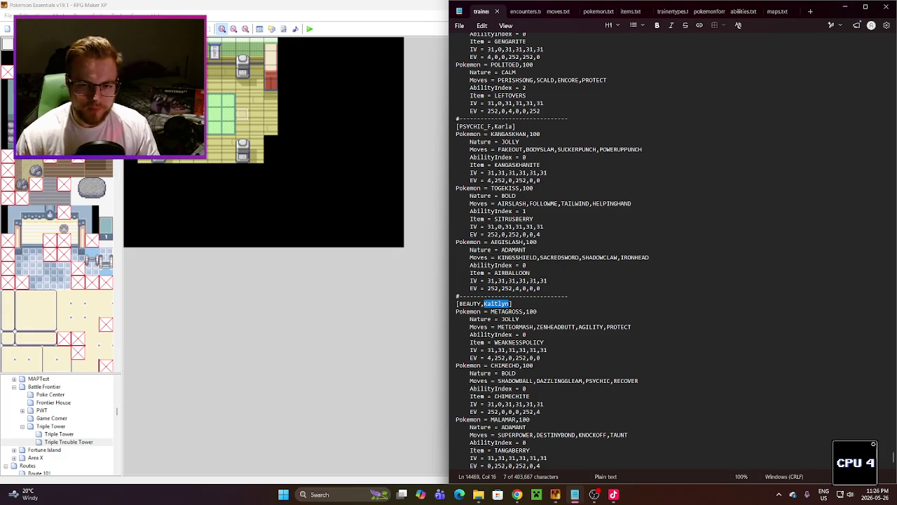
left_click(516, 495)
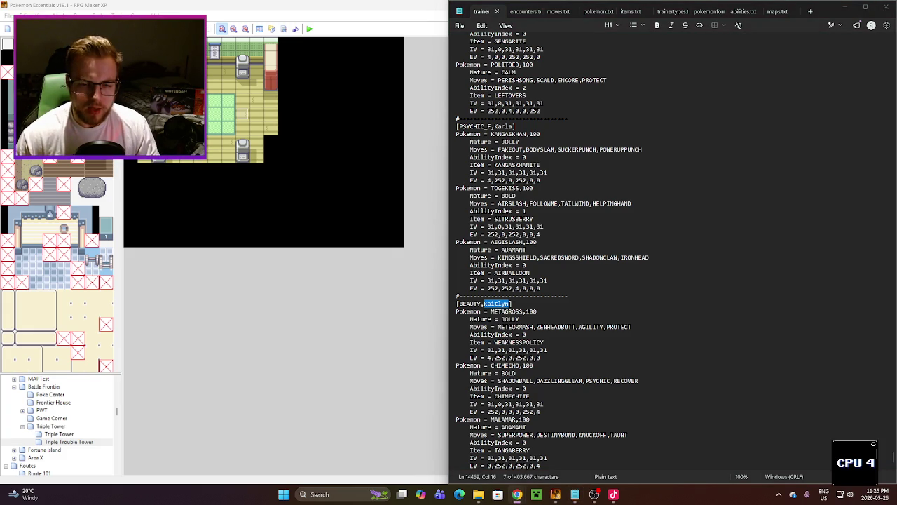
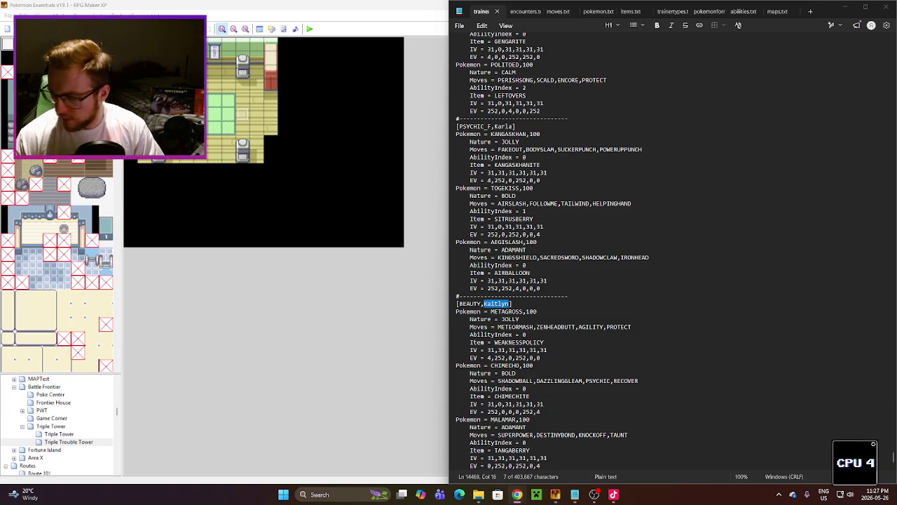
Step: Check the Twitch stream dashboard in Chrome, then return to the RPG Maker XP project
mouse_move(511, 484)
left_click(492, 448)
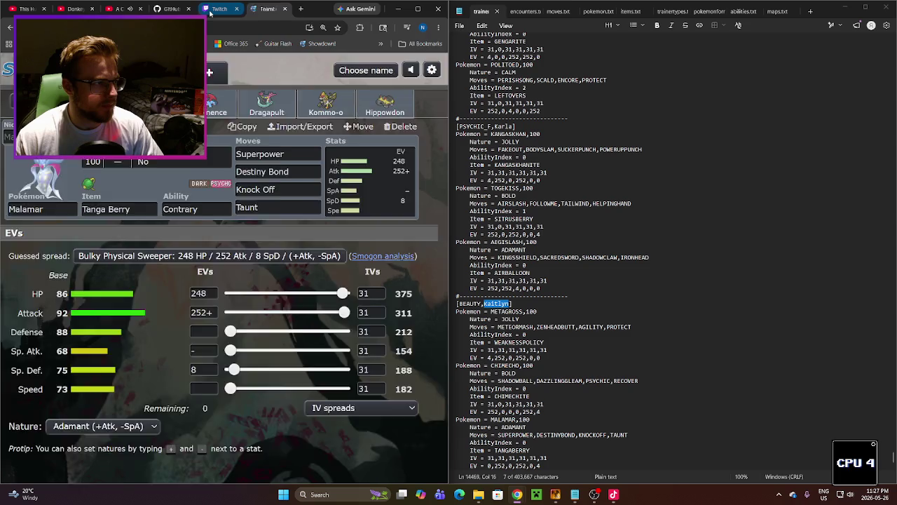
left_click(214, 9)
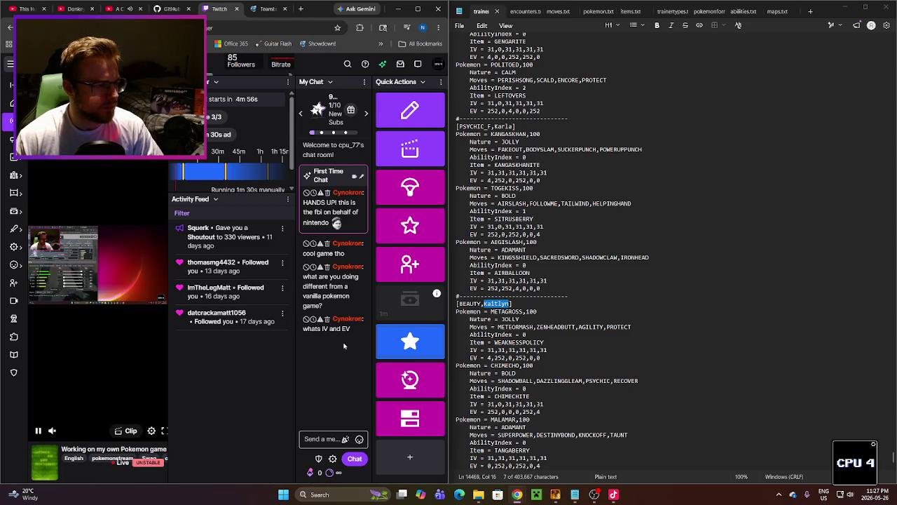
left_click(555, 497)
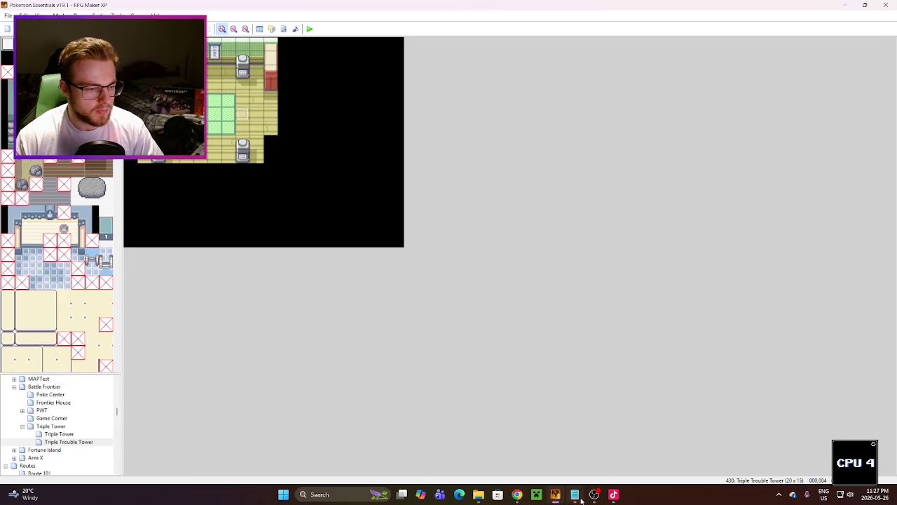
Step: Bring the RPG Maker XP window with the Triple Trouble Tower map to the front
left_click(575, 494)
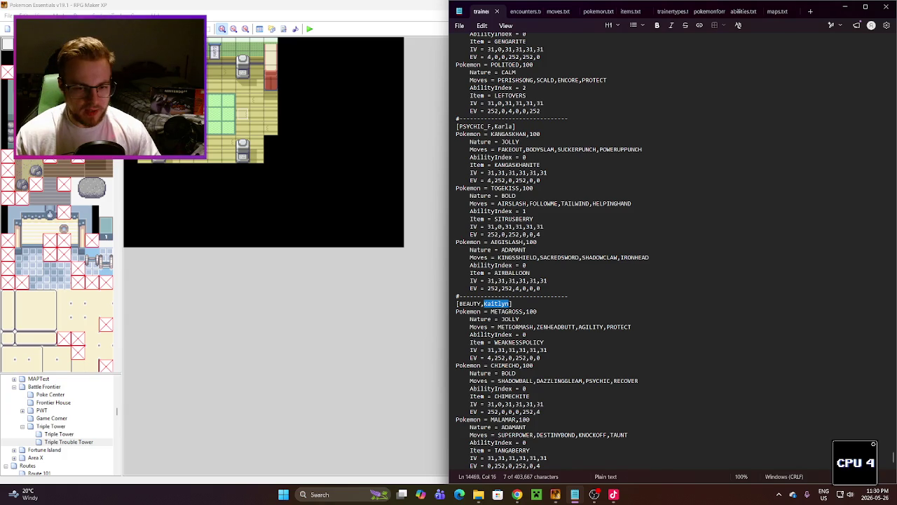
left_click(594, 494)
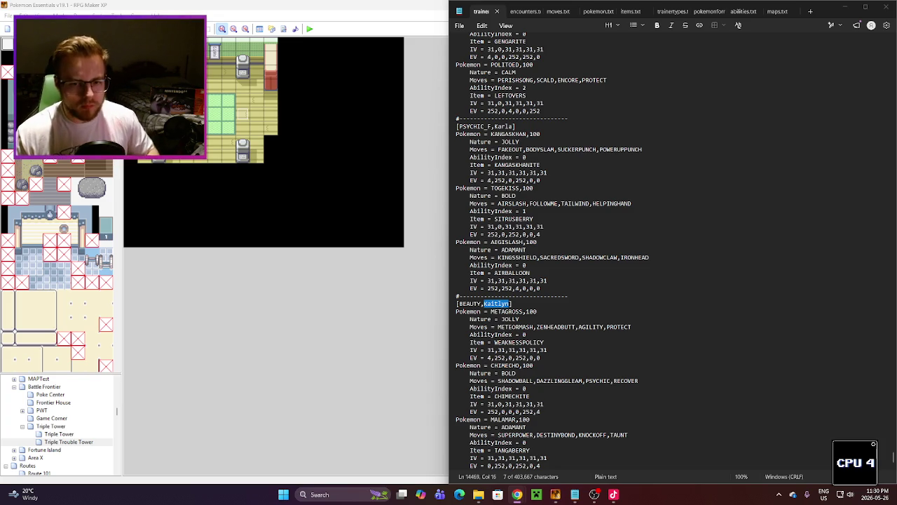
left_click(576, 311)
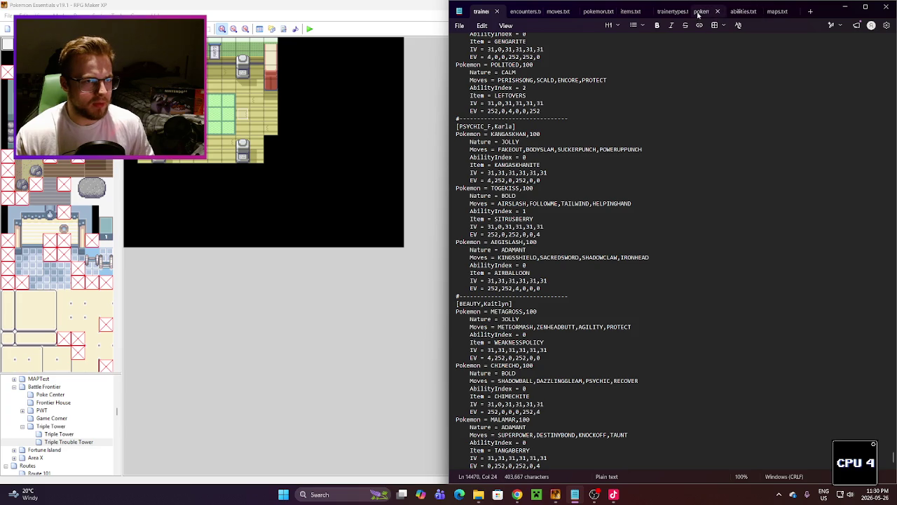
left_click(672, 12)
scroll(670, 271, "down", 10)
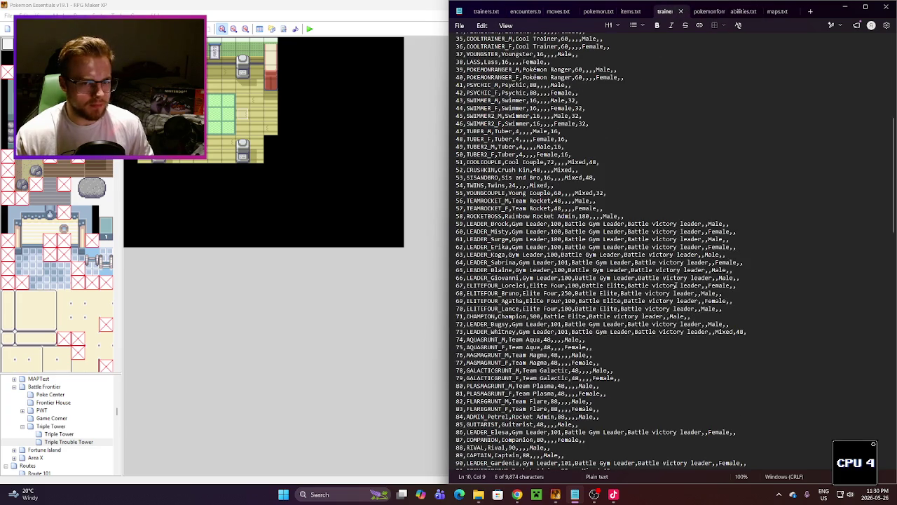
scroll(662, 243, "down", 2)
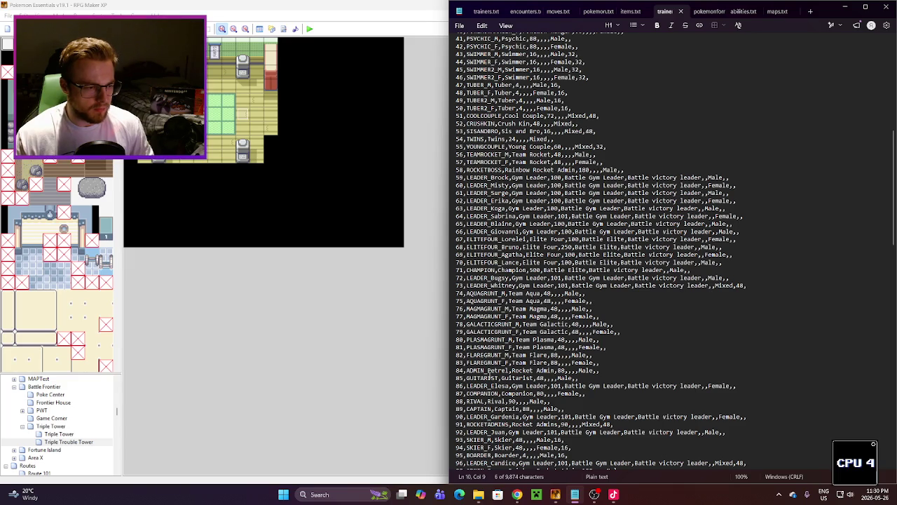
scroll(489, 377, "down", 1)
scroll(495, 388, "down", 2)
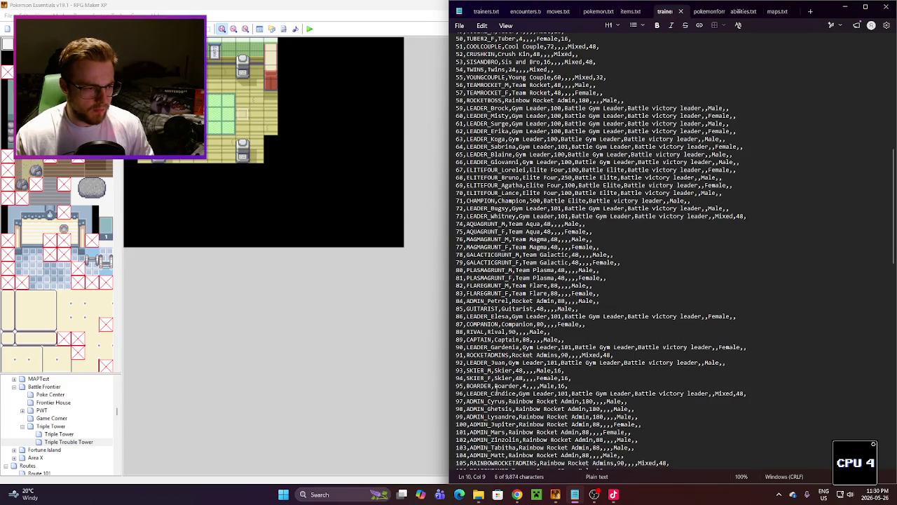
scroll(487, 383, "down", 2)
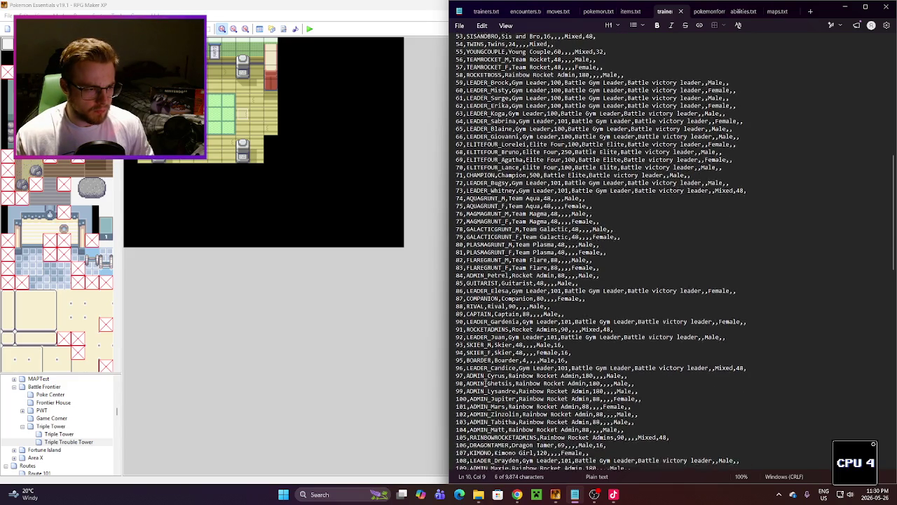
scroll(487, 384, "down", 3)
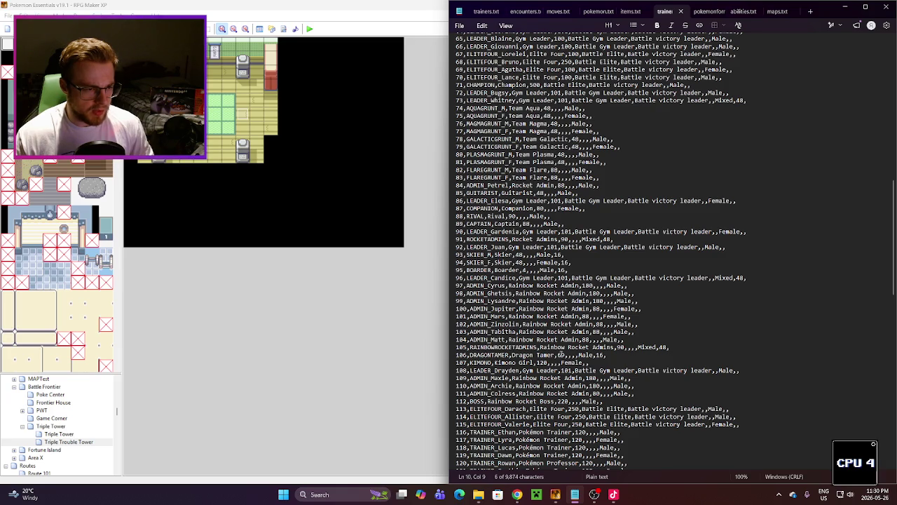
double_click(491, 354)
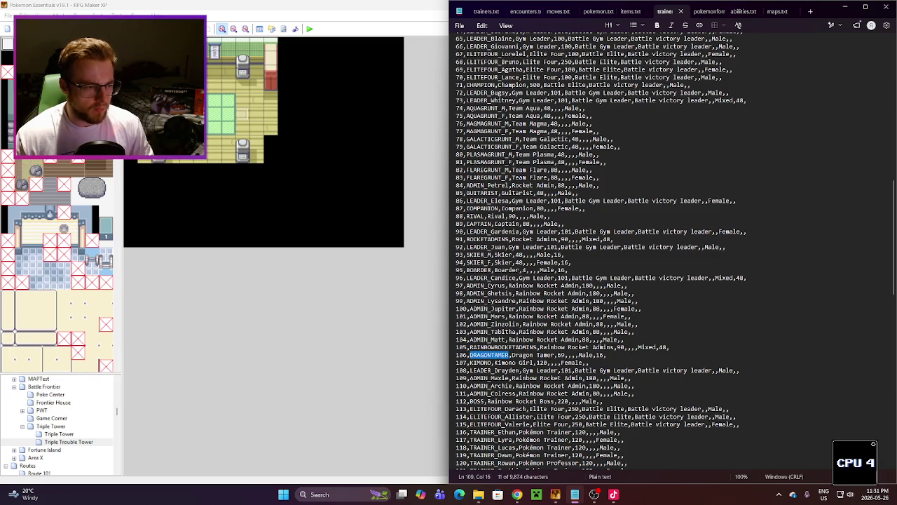
left_click(635, 347)
left_click(483, 11)
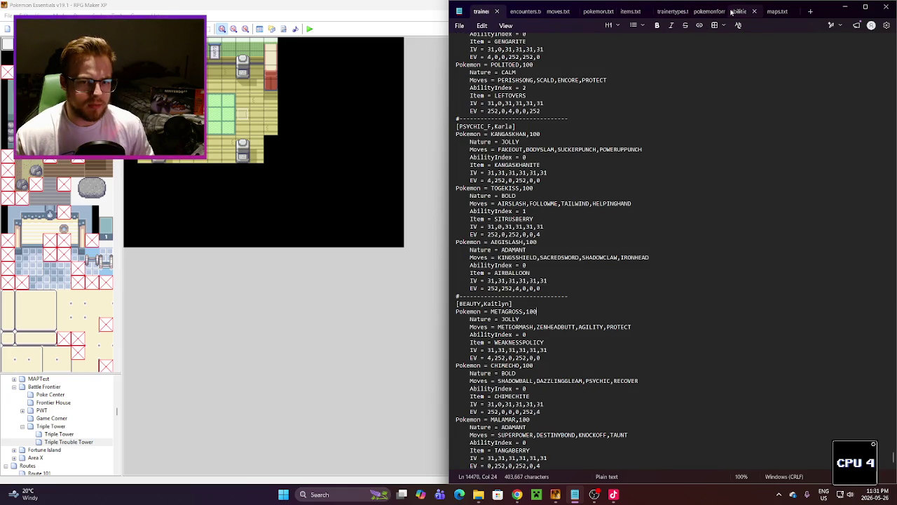
Step: Duplicate the separator and [BEAUTY,Kaitlyn] header below Malamar's last EV line
left_click_drag(531, 303, 456, 295)
key("ctrl+c")
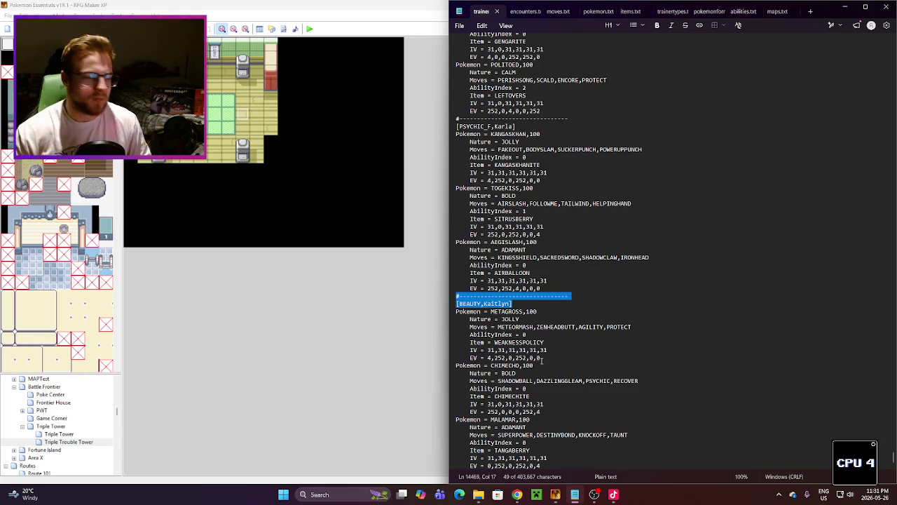
left_click(546, 464)
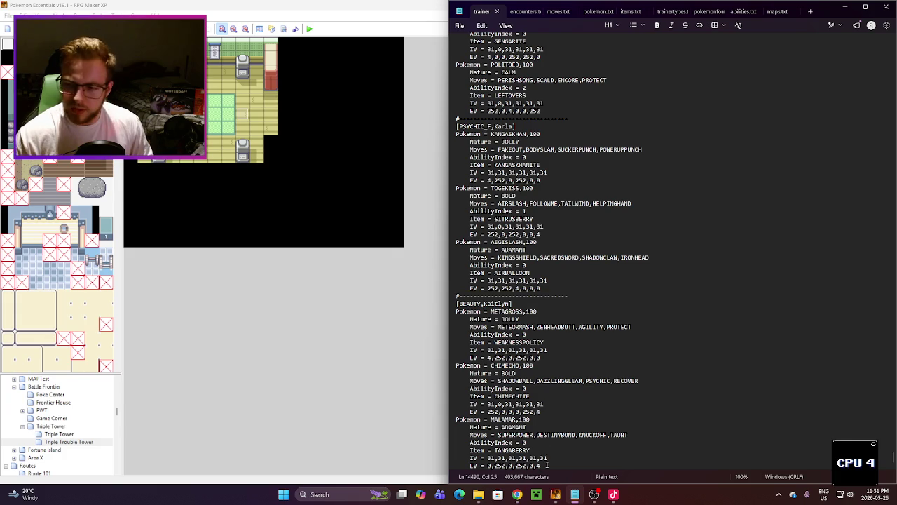
key("Return")
key("ctrl+v")
Step: Rename the copied header's trainer type to DRAGONTAMER and its name to Nathan
double_click(473, 460)
type("DRAGONTAMER")
left_click(499, 389)
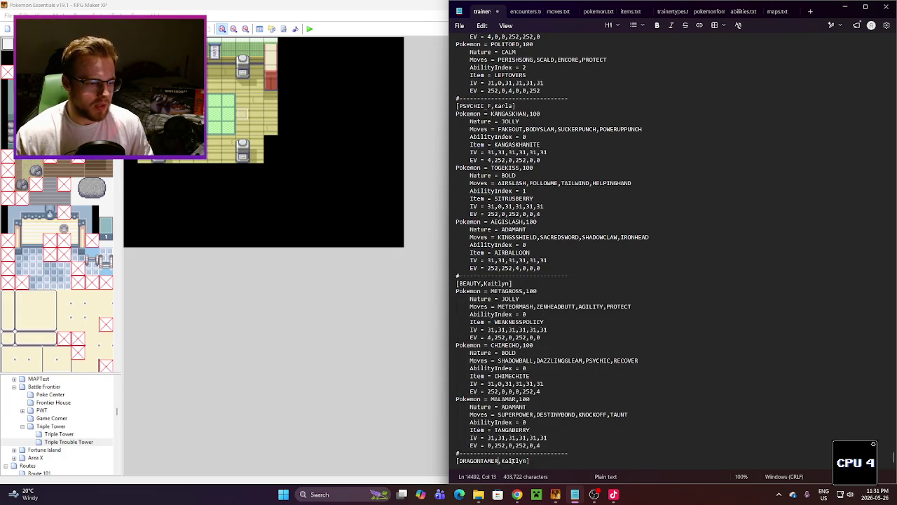
double_click(512, 461)
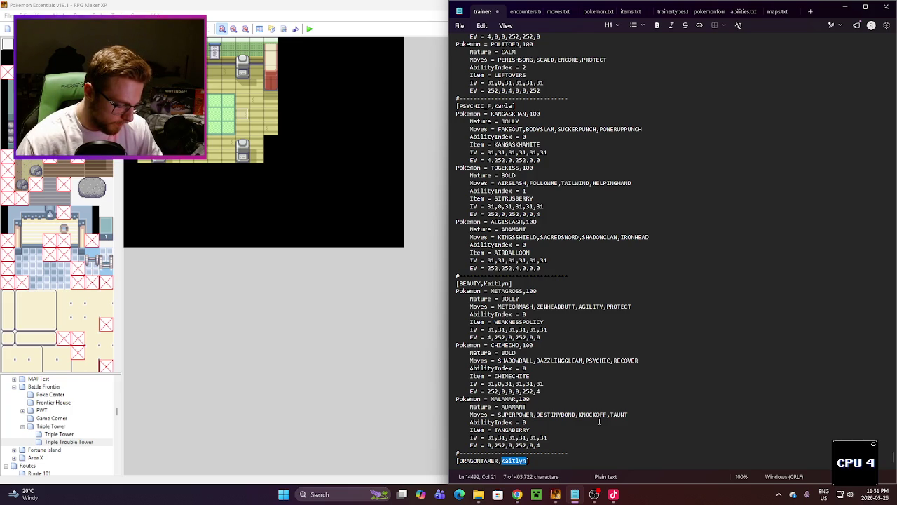
type("N")
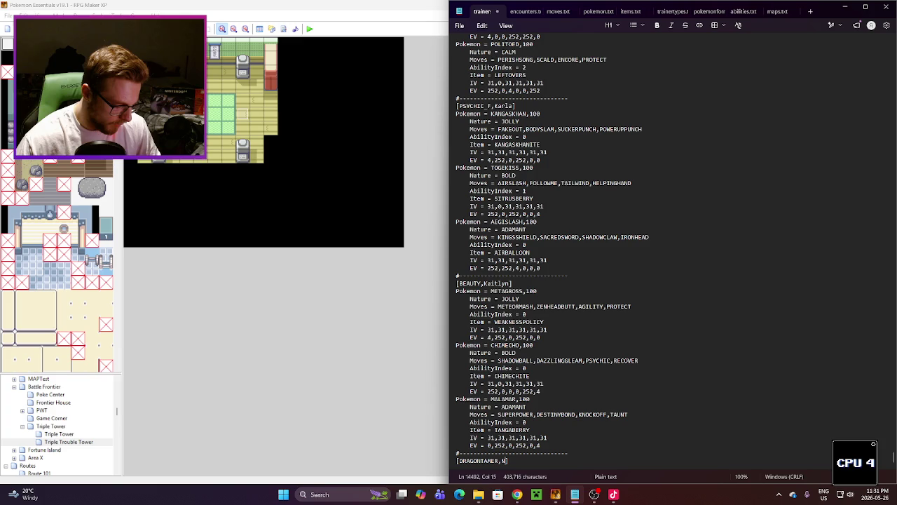
type("a")
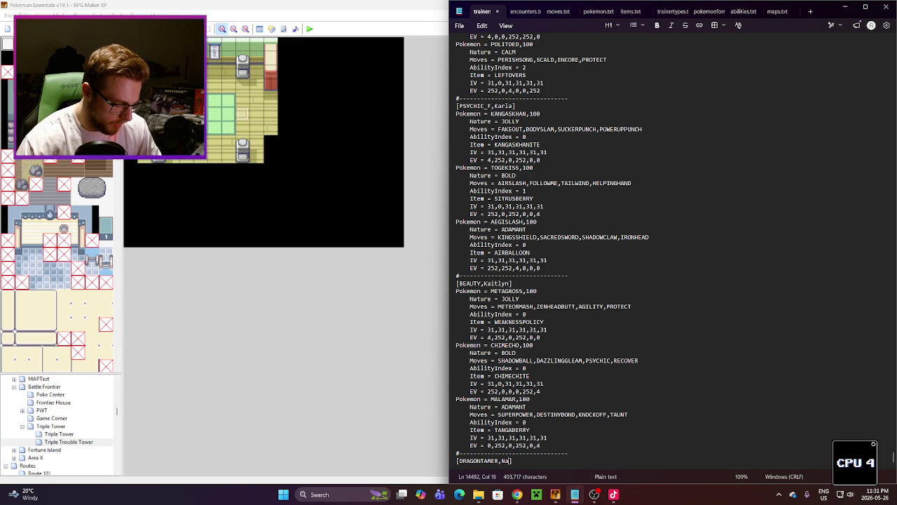
type("than")
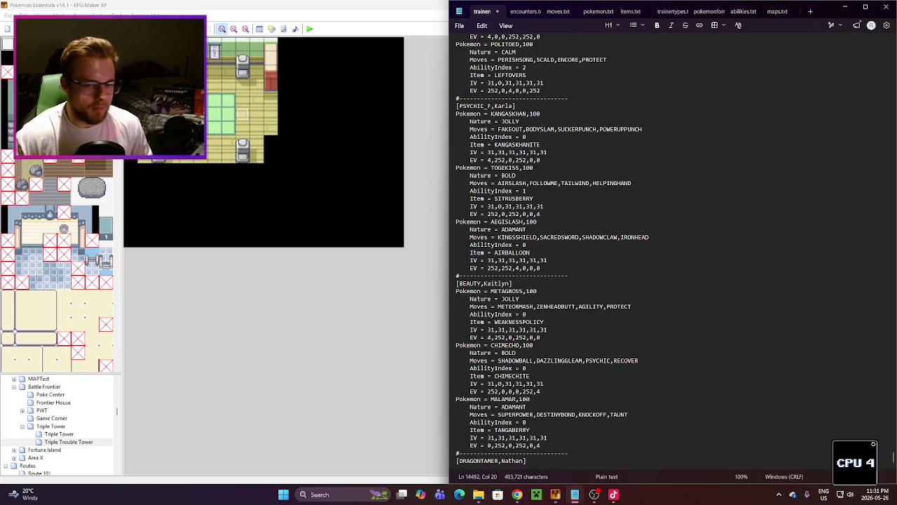
key("alt+Tab")
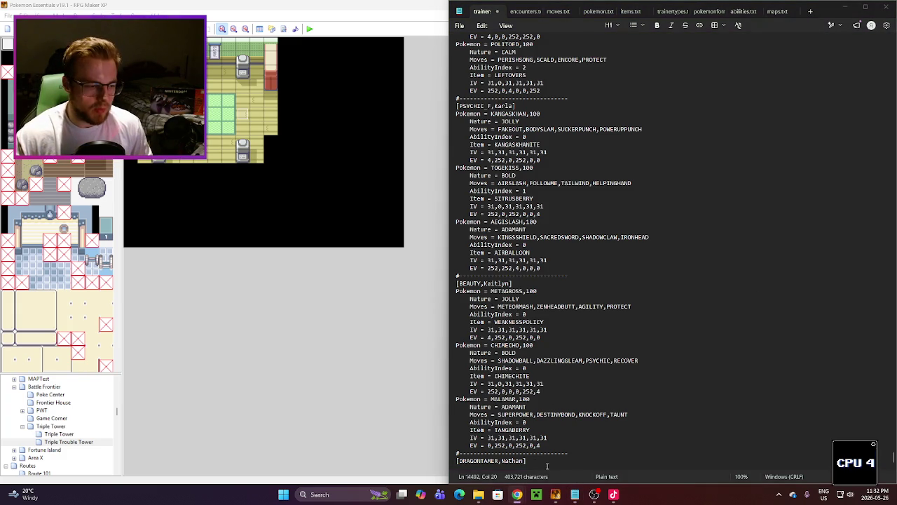
left_click(544, 465)
Step: Close the header with ']' and paste the Medicham, Gengar and Hydreigon team below it
type("]")
key("Return")
type("Pokemon = MEDICHAM,100 Nature = JOLLY Moves = HIGHJUMPKICK,ZENHEADBUTT,FAKEOUT,ICEPUNCH AbilityIndex = 0 Item = MEDICHAMITE IV = 31,31,31,31,31,31 EV = 4,252,0,252,0,0 Pokemon = GENGAR,100 Nature = TIMID Moves = SHADOWBALL,SLUDGEBOMB,ICYWIND,PROTECT AbilityIndex = 0 Item = FOCUSSASH IV = 31,0,31,31,31,31 EV = 0,0,4,252,252,0 Pokemon = HYDREIGON,100 Nature = TIMID Moves = DARKPULSE,DRACOMETEOR,HEATWAVE,PROTECT AbilityIndex = 0 Item = LIFEORB IV = 31,0,31,31,31,31 EV = 0,0,4,252,252,0")
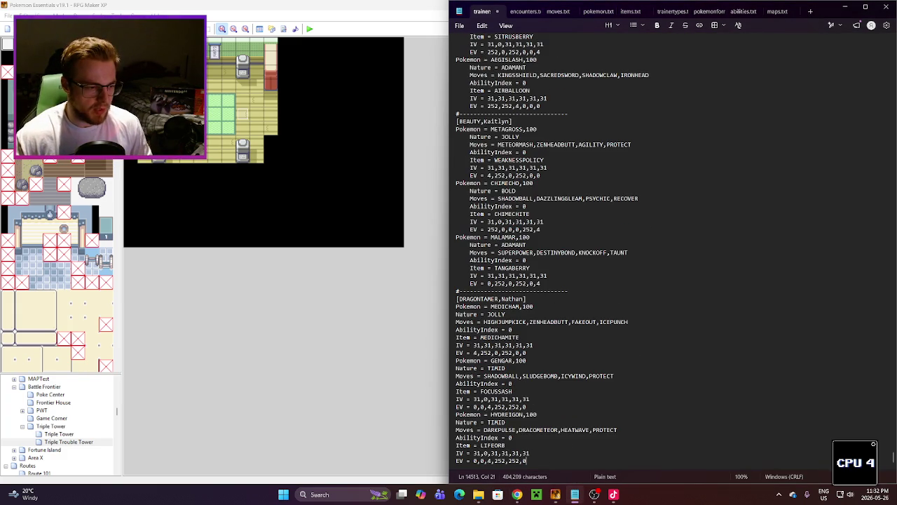
Step: Indent Medicham's Nature, AbilityIndex, MEDICHAMITE item, IV and EV lines
triple_click(476, 314)
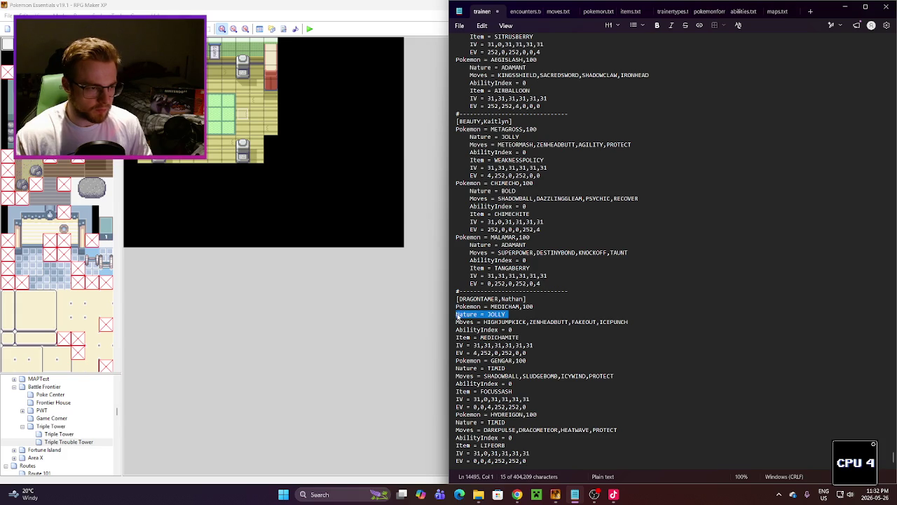
left_click(456, 314)
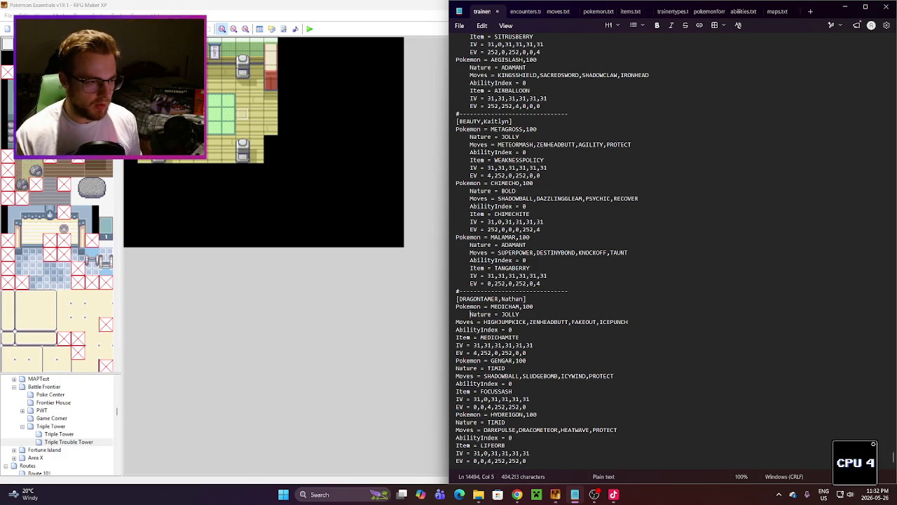
key("Down")
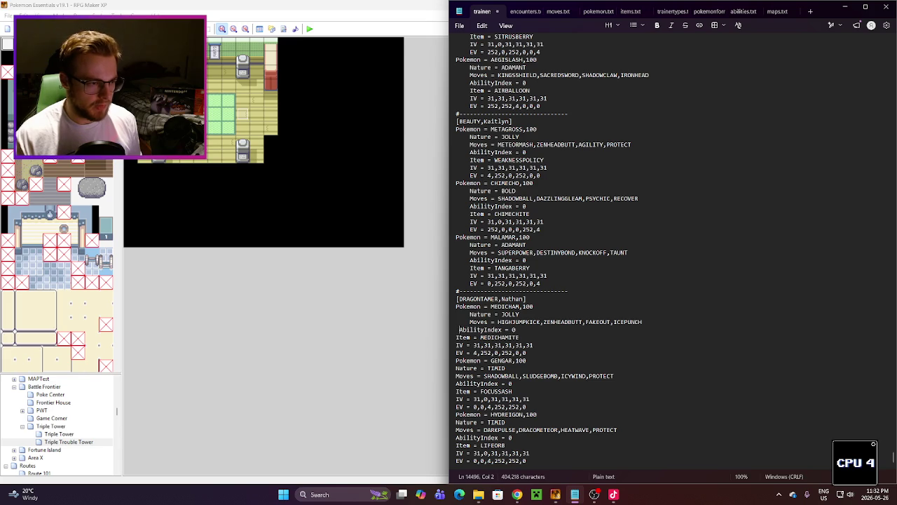
key("Down")
key("Home")
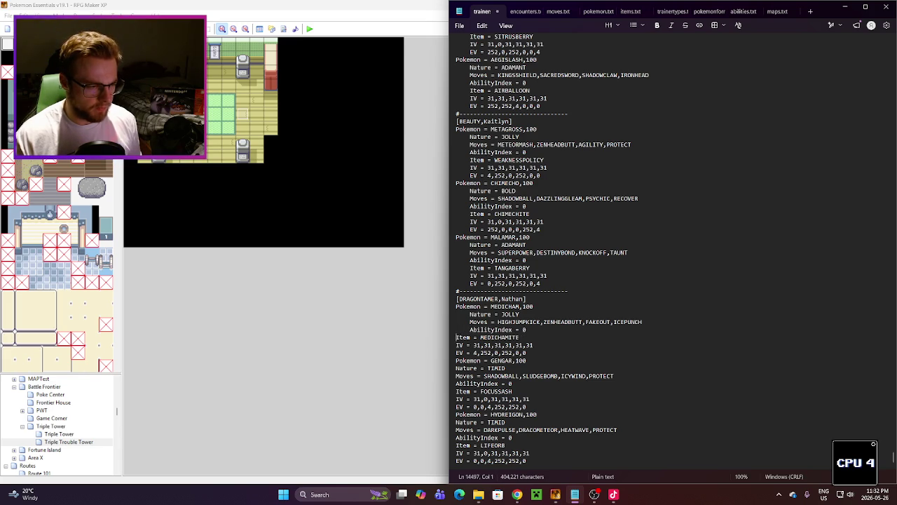
key("Down")
key("Home")
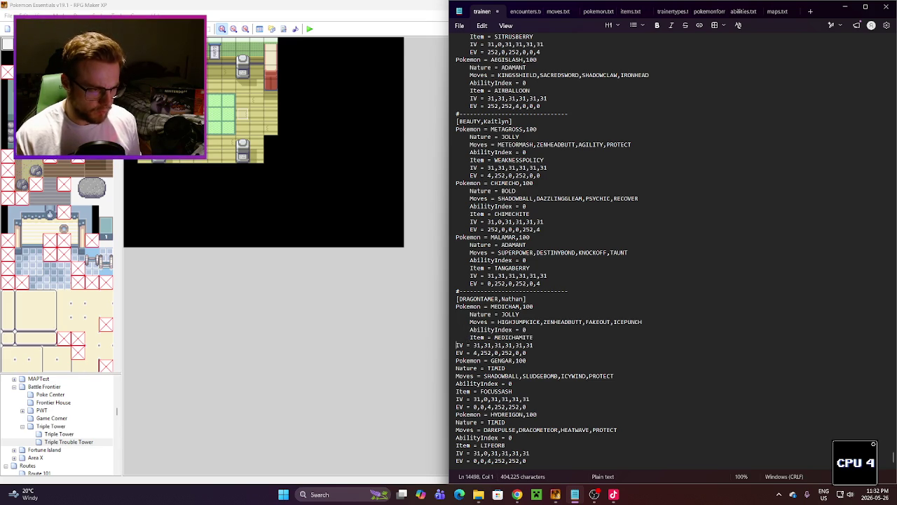
key("Down")
key("Home")
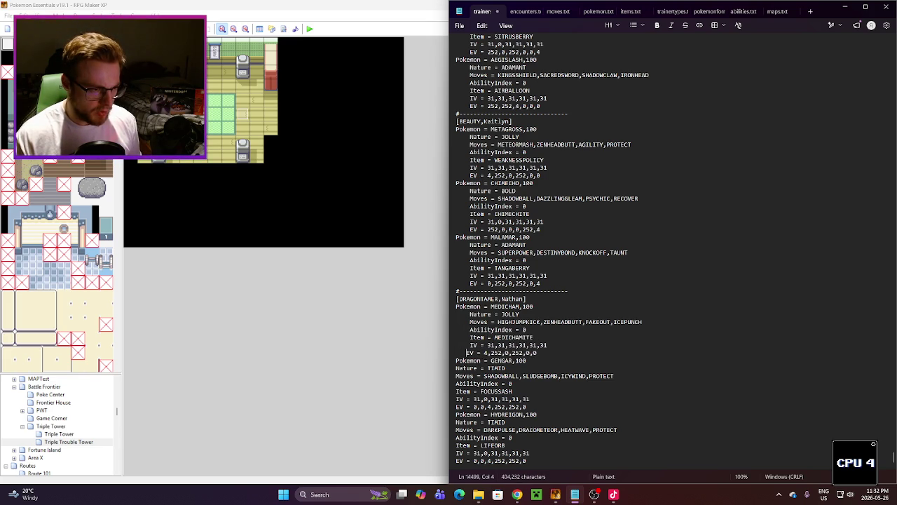
key("Down")
key("Home")
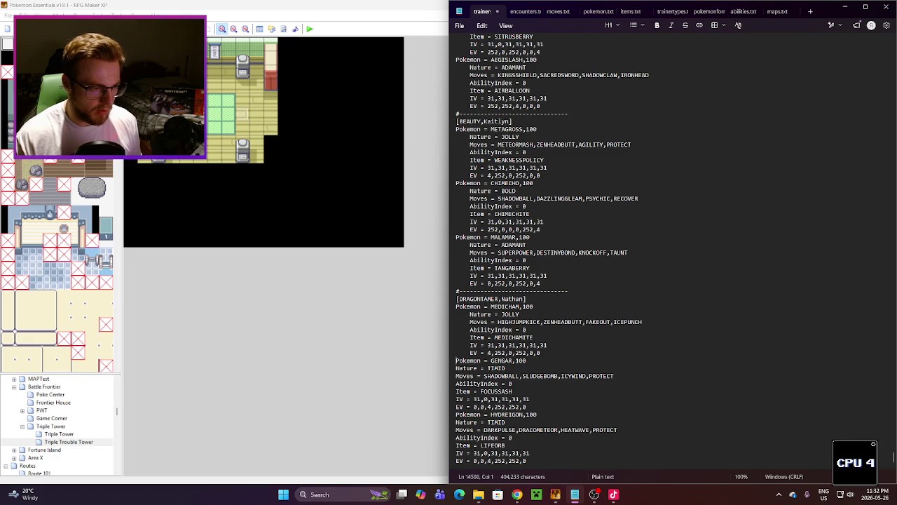
Step: Indent Gengar's Nature, Moves, AbilityIndex, FOCUSSASH item, IV and EV lines
key("Down")
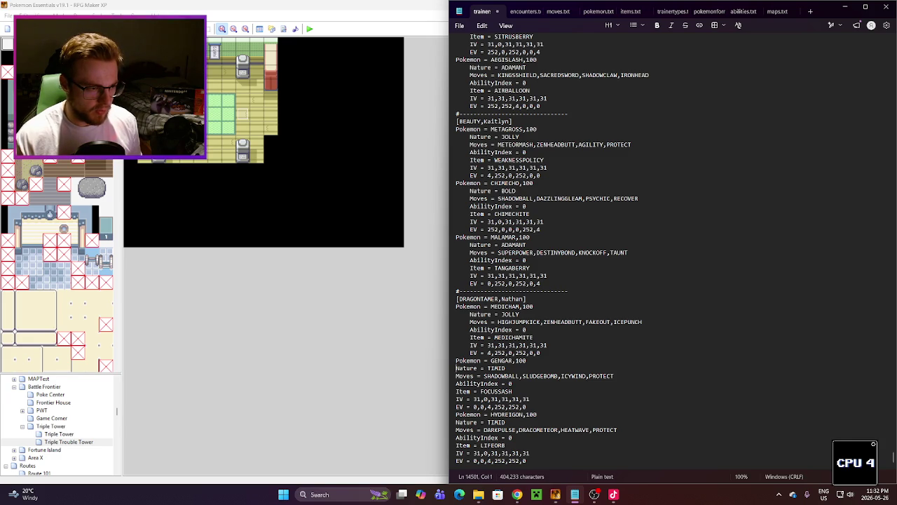
key("Down")
key("Home")
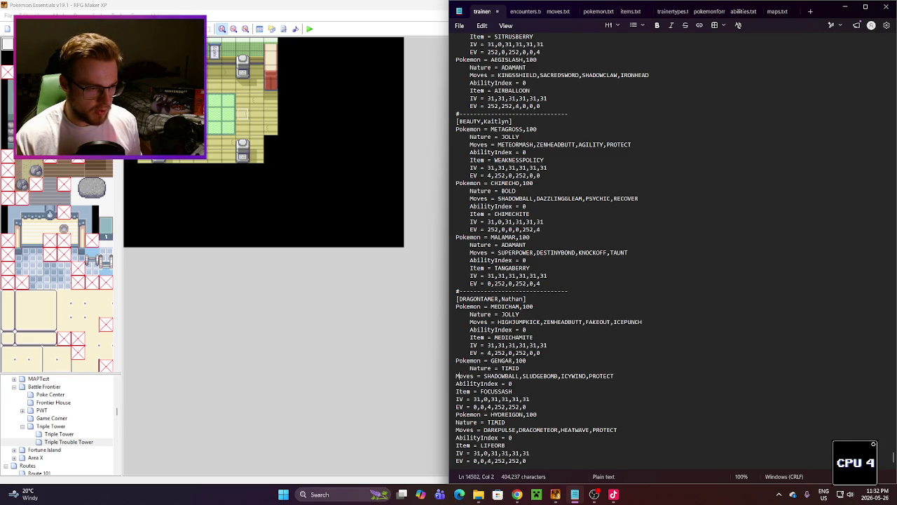
key("Down")
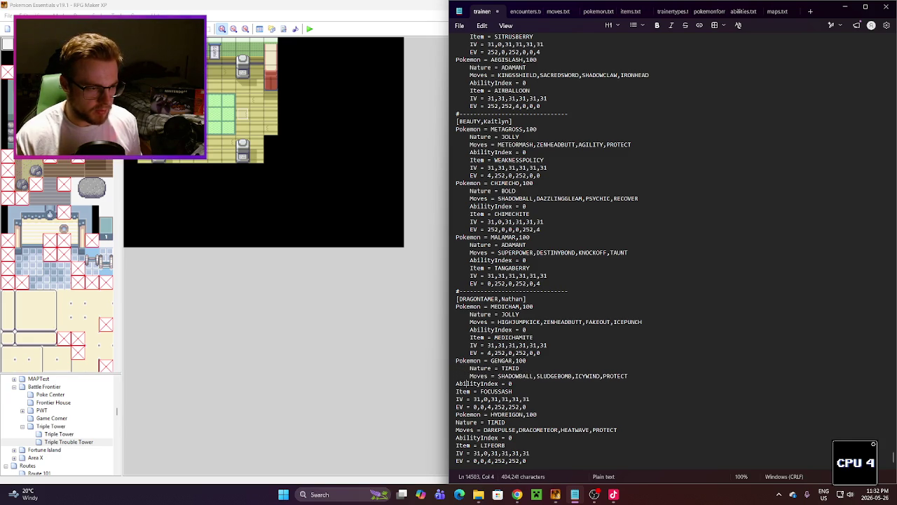
key("Down")
key("Home")
key("Down")
key("Home")
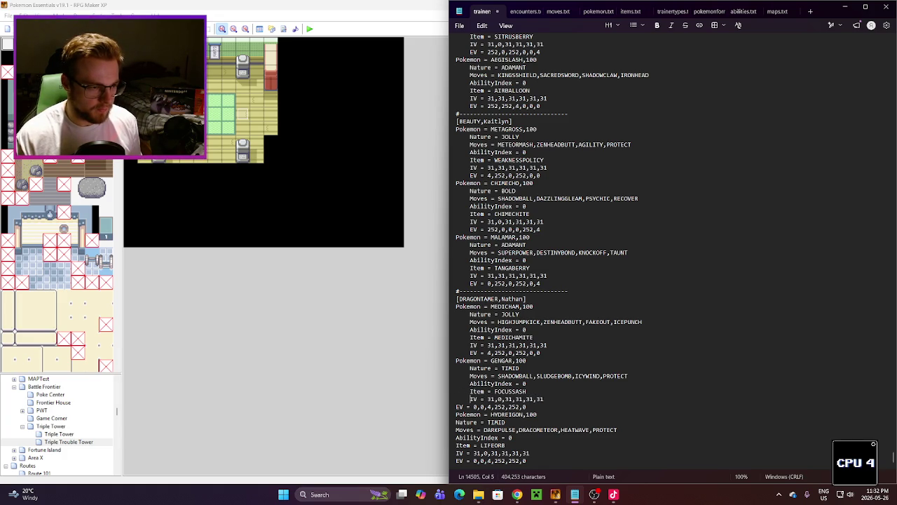
key("Down")
key("Home")
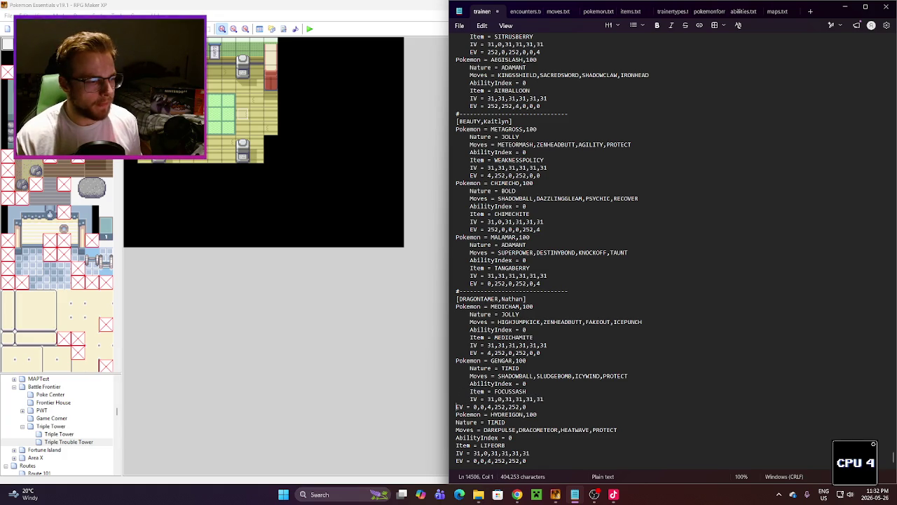
key("Down")
key("Down")
key("Left")
Step: Indent Hydreigon's Nature, Moves, AbilityIndex, LIFEORB item, IV and EV lines
key("Home")
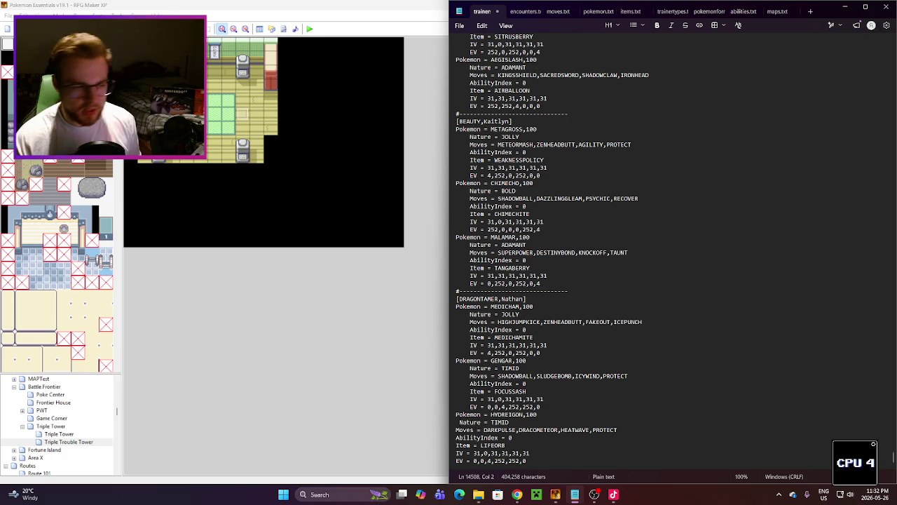
key("Down")
key("Left")
key("Left")
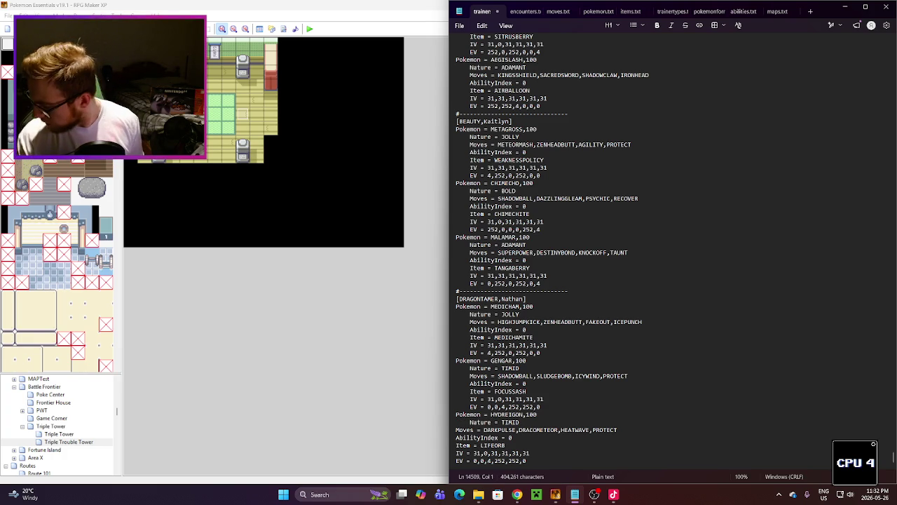
key("Down")
key("Left")
key("Down")
key("Home")
key("Down")
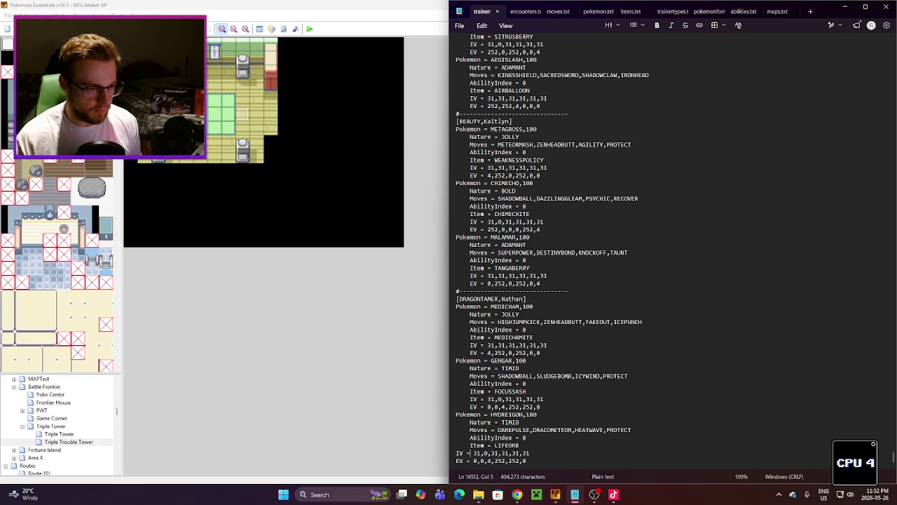
key("Left")
key("Left")
key("Down")
key("Left")
key("Home")
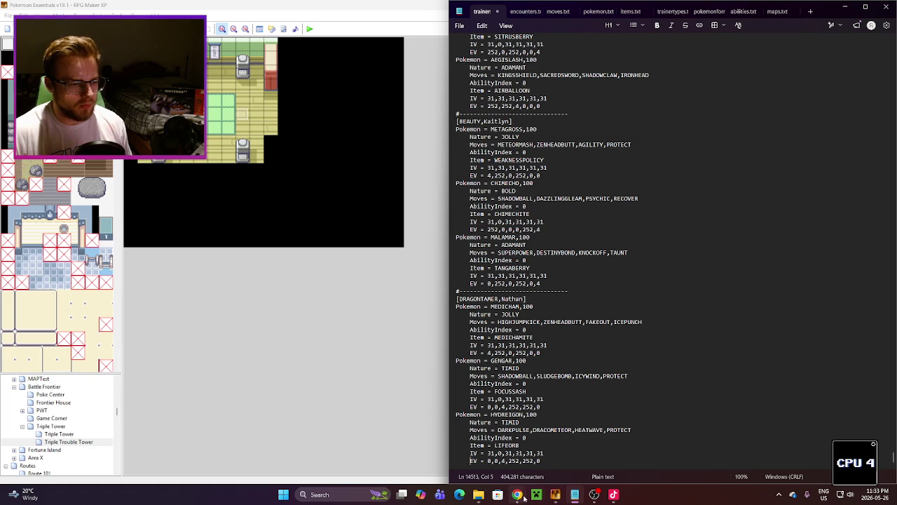
mouse_move(523, 498)
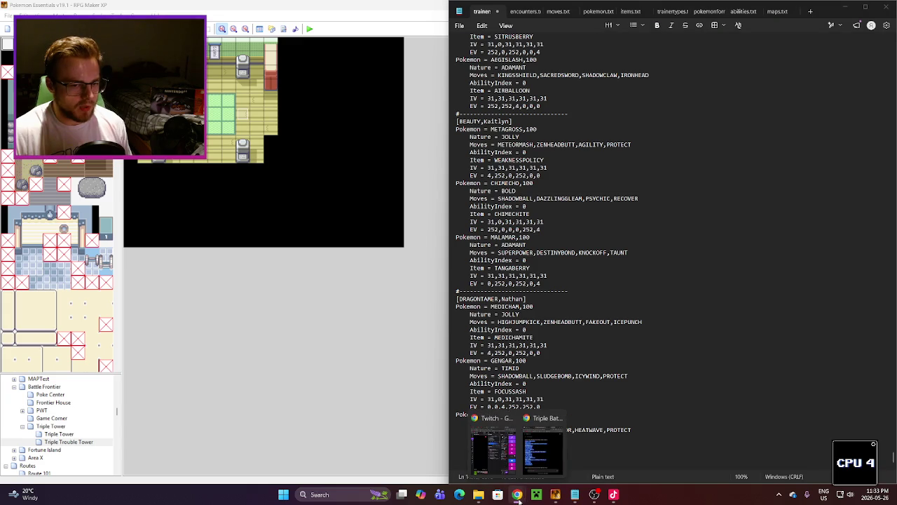
left_click(494, 449)
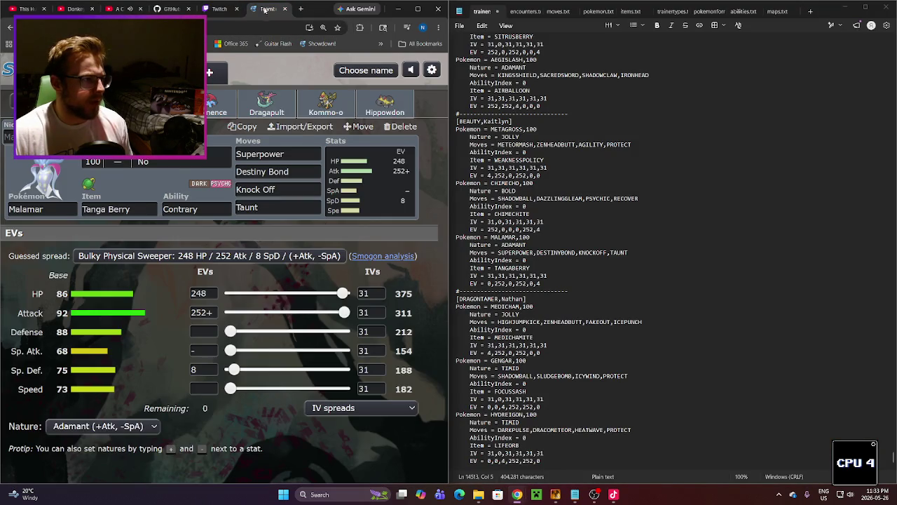
Step: Replace the Teambuilder set's Pokémon with Iron Bundle
left_click(265, 9)
left_click(50, 209)
type("ir")
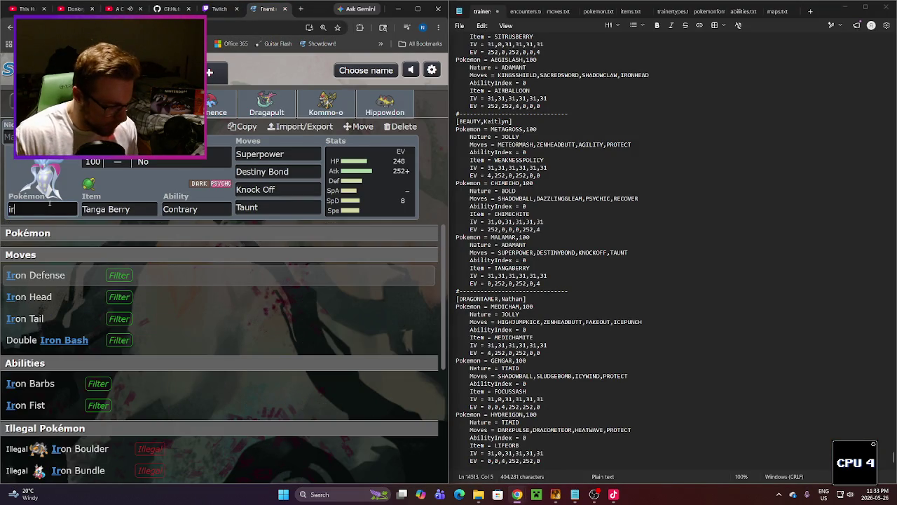
type("on")
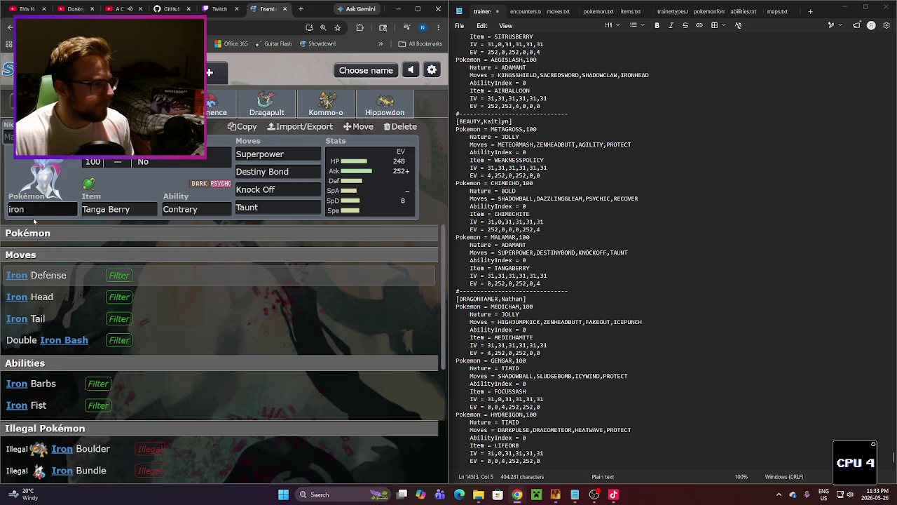
scroll(96, 391, "down", 2)
left_click(96, 391)
left_click(274, 153)
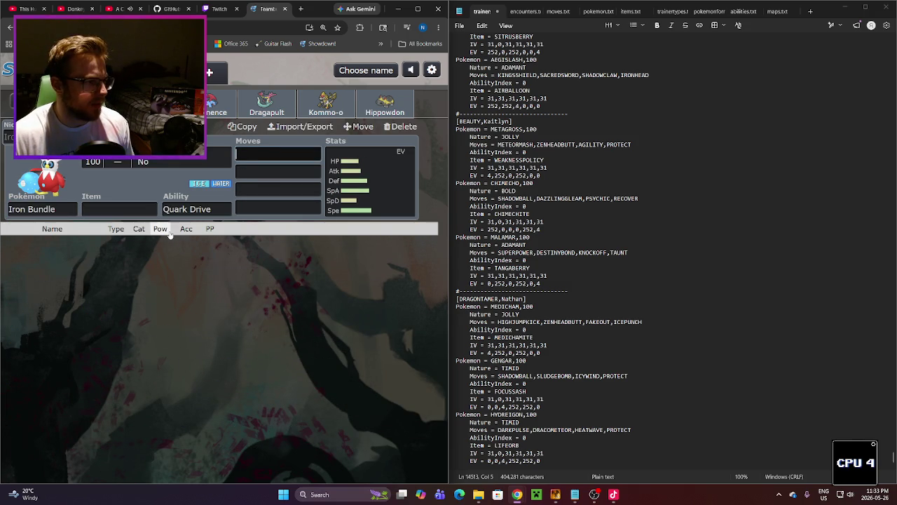
Step: Set the team's battle format to Doubles OU
left_click(42, 103)
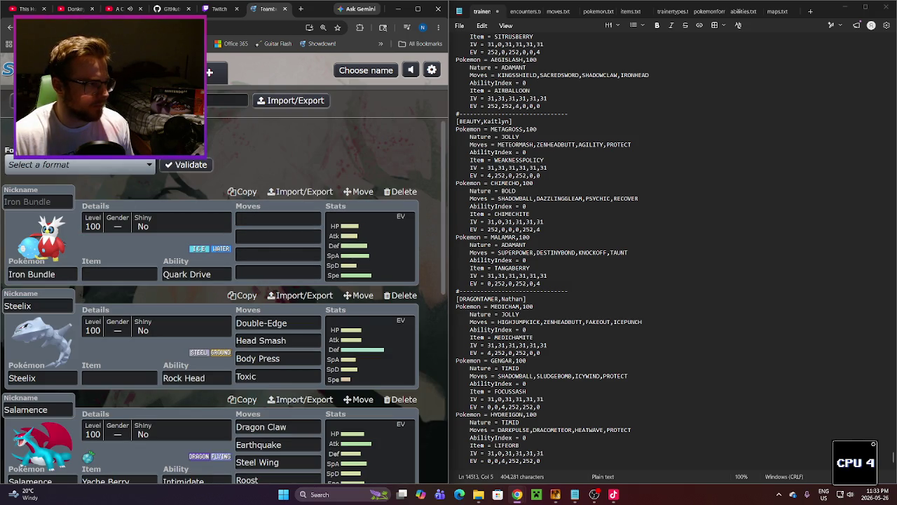
left_click(70, 165)
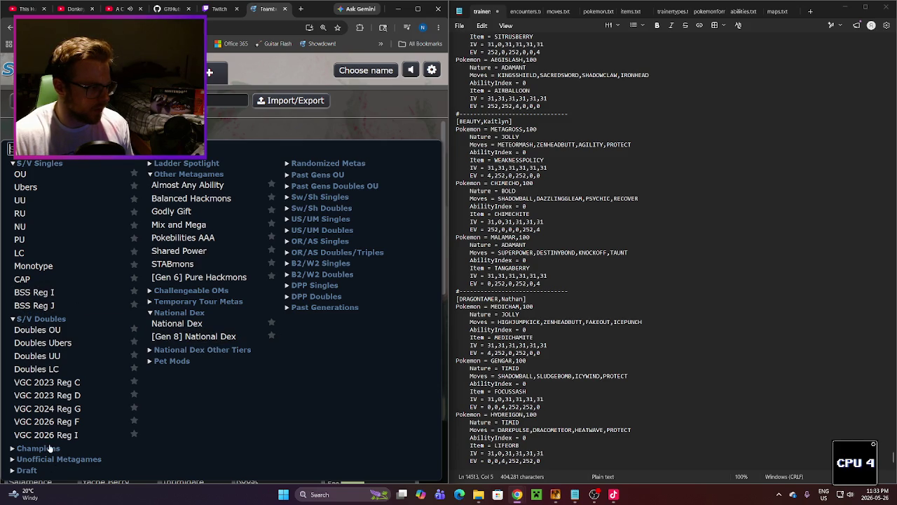
left_click(55, 333)
Step: Give Iron Bundle the moves Icy Wind, Freeze-Dry, Hydro Pump and Protect
left_click(278, 219)
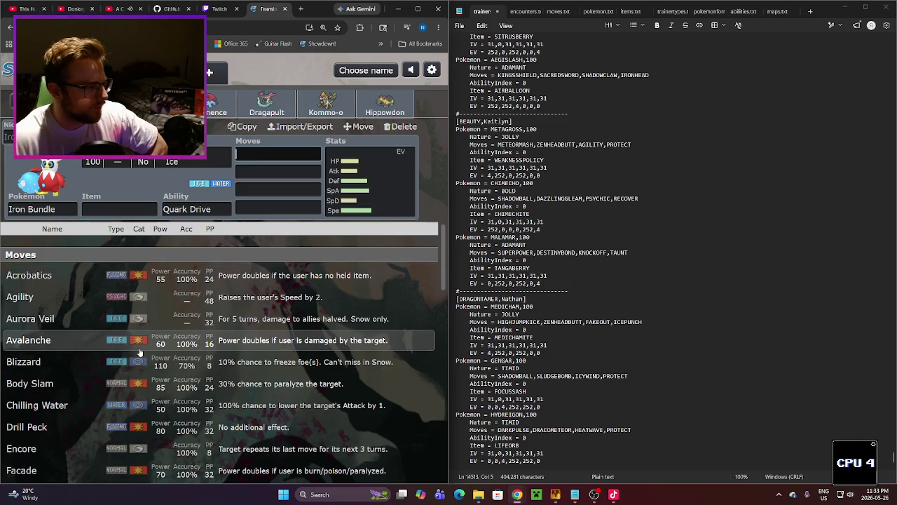
type("iv")
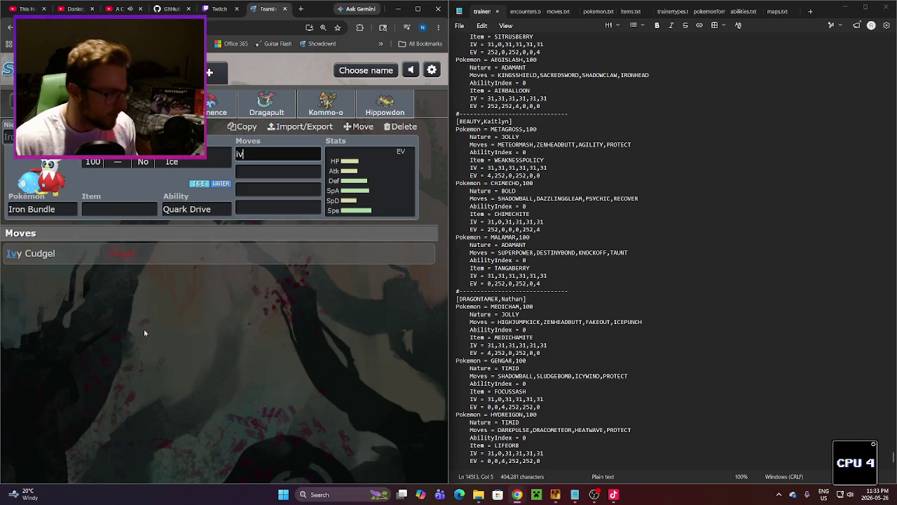
key("BackSpace")
key("BackSpace")
type("Ic")
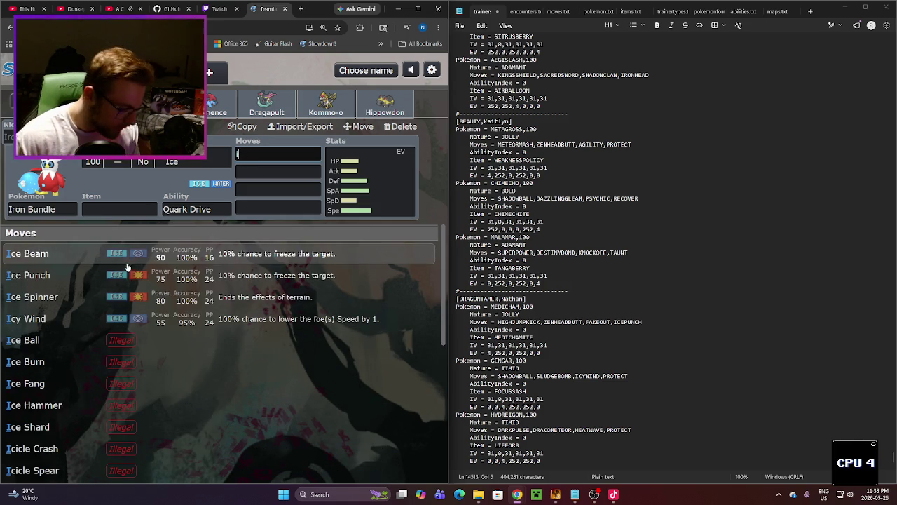
left_click(136, 318)
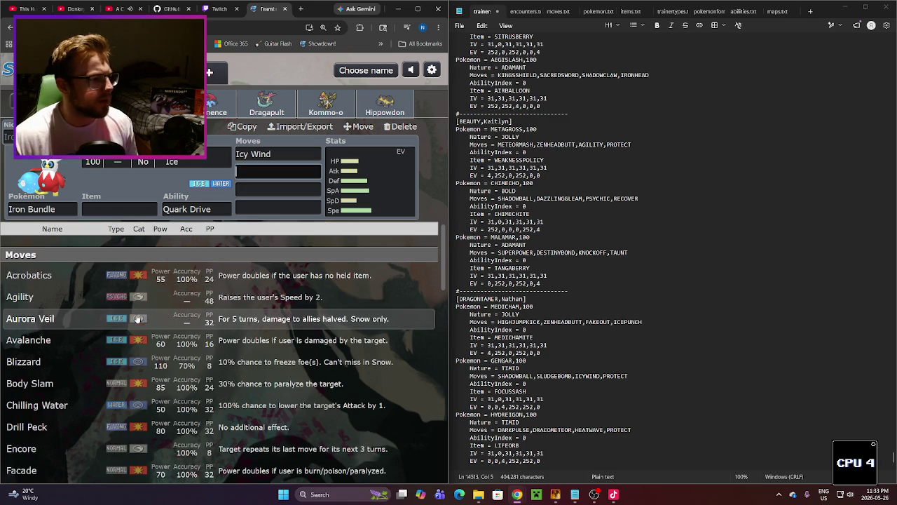
scroll(140, 334, "down", 1)
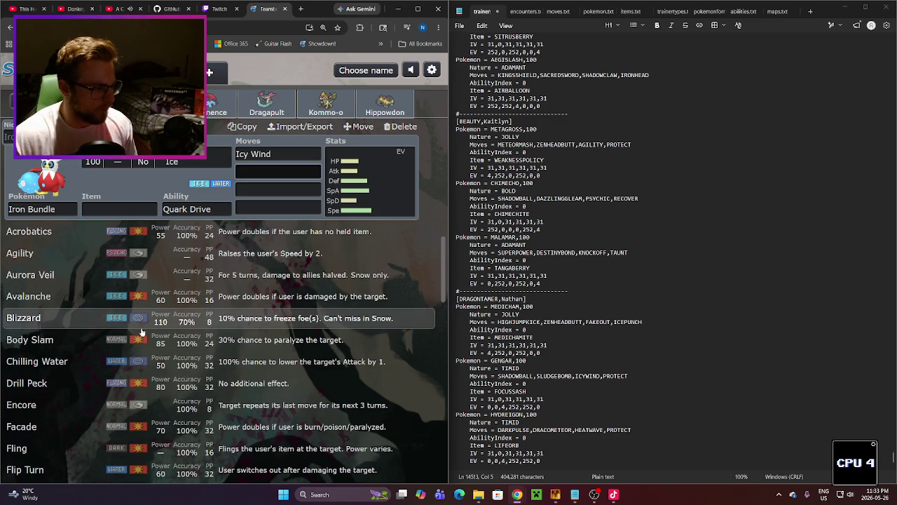
scroll(141, 333, "down", 2)
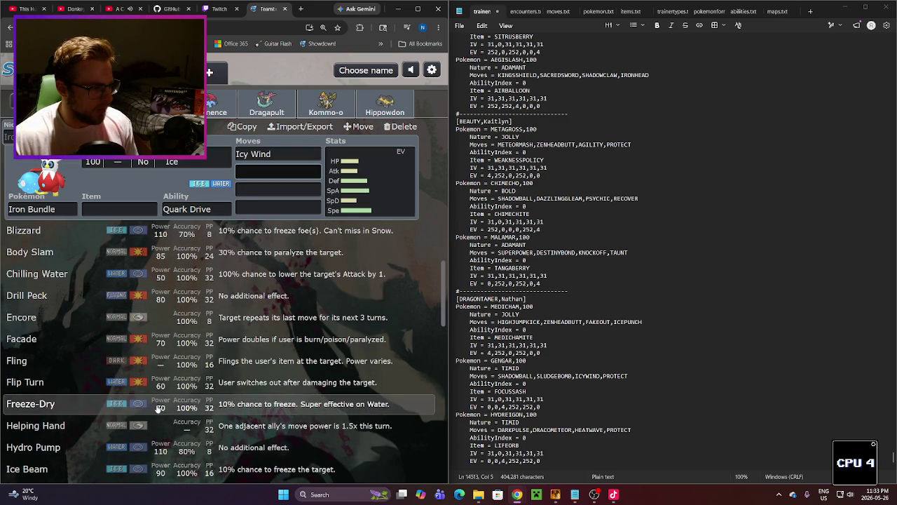
left_click(159, 405)
scroll(140, 393, "down", 4)
left_click(70, 362)
left_click(70, 471)
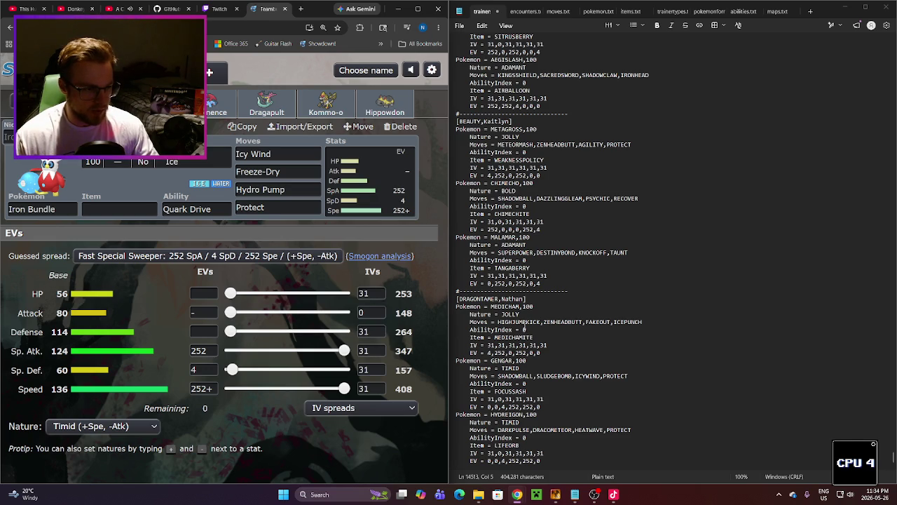
left_click(208, 209)
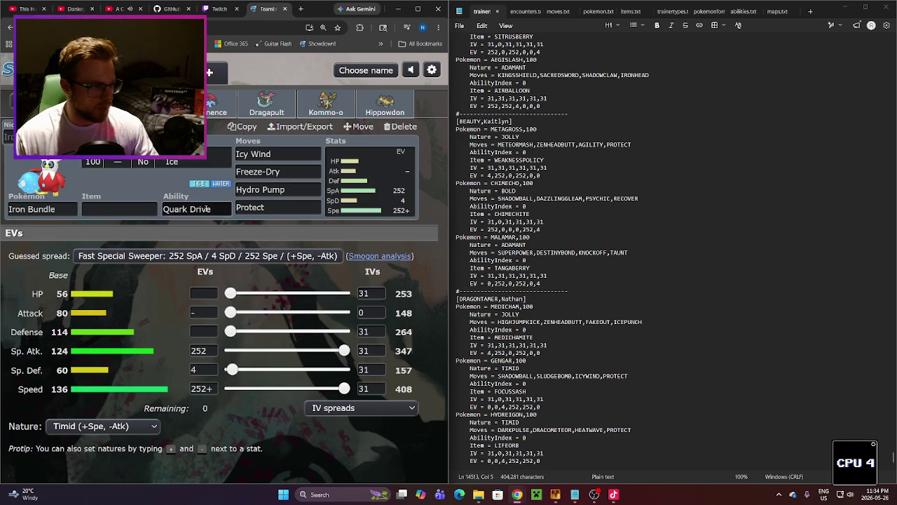
Step: Rename GENGAR to IRONBUNDLE and replace its first two moves with ICYWIND and FREEZEDRY
double_click(501, 360)
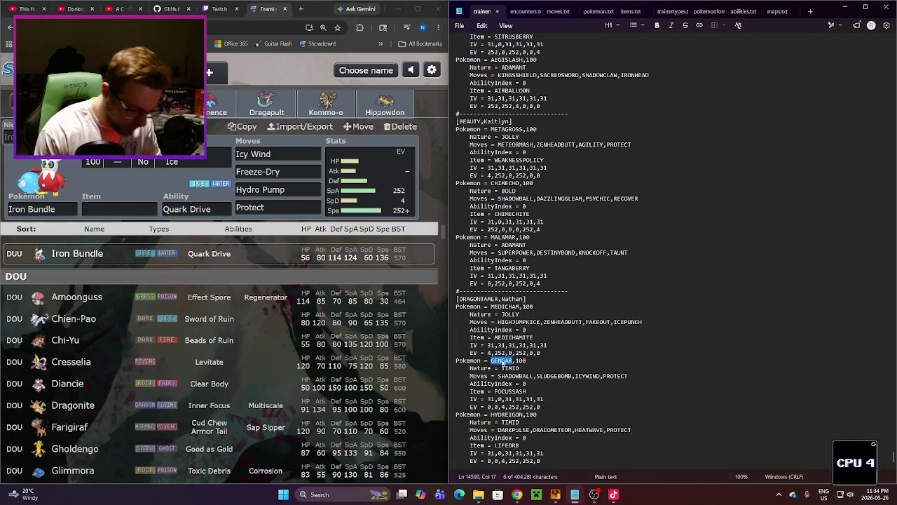
type("IRON")
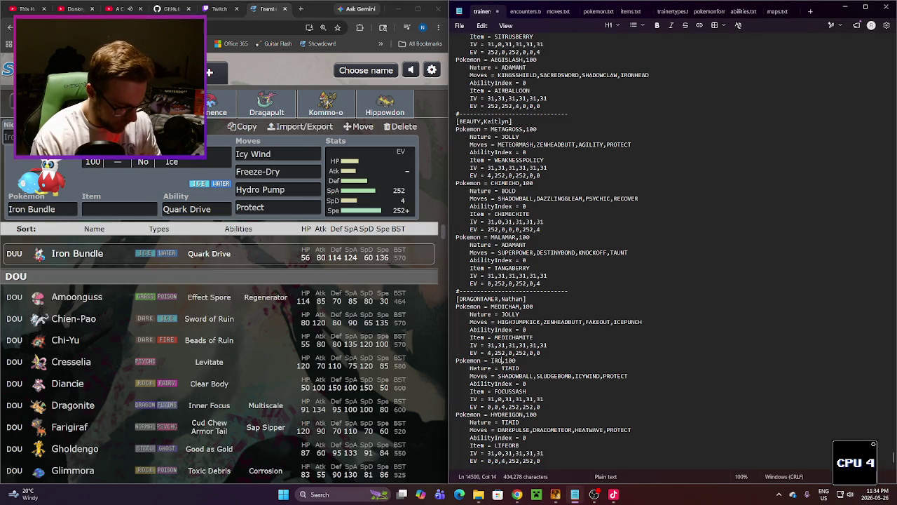
type("BUND")
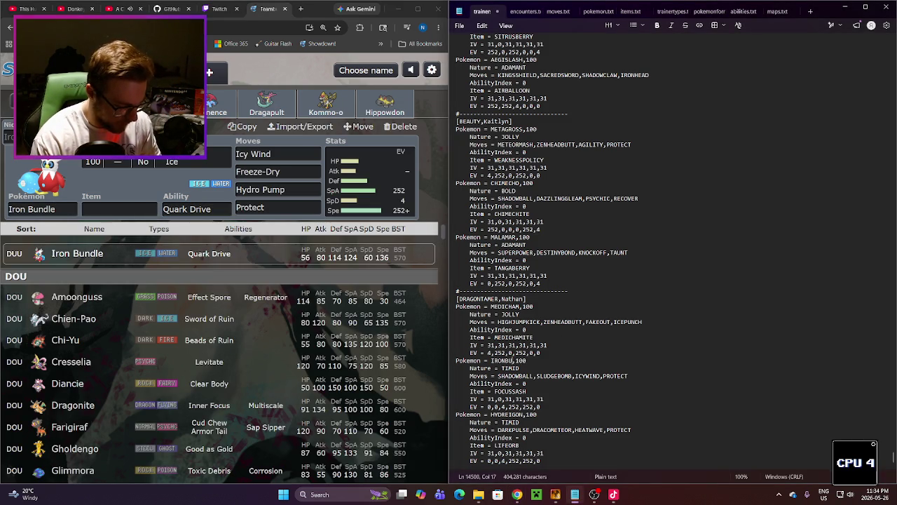
type("LE")
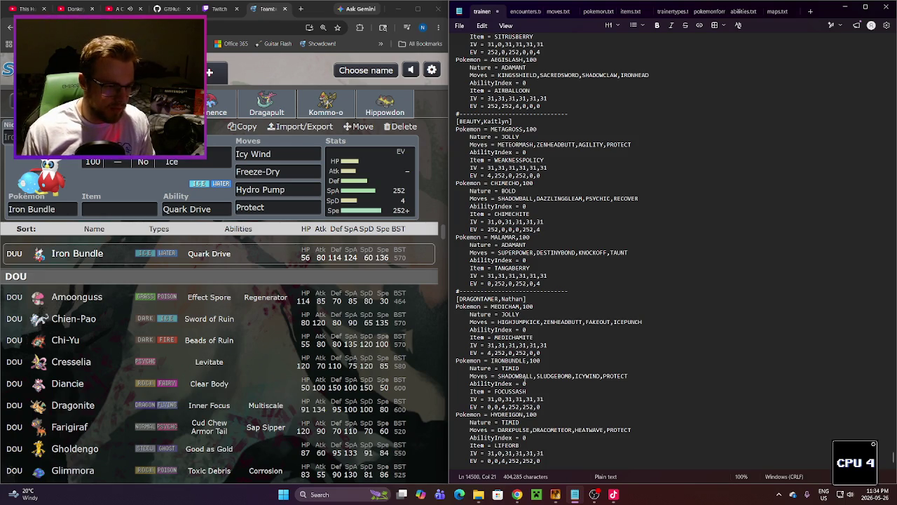
double_click(527, 376)
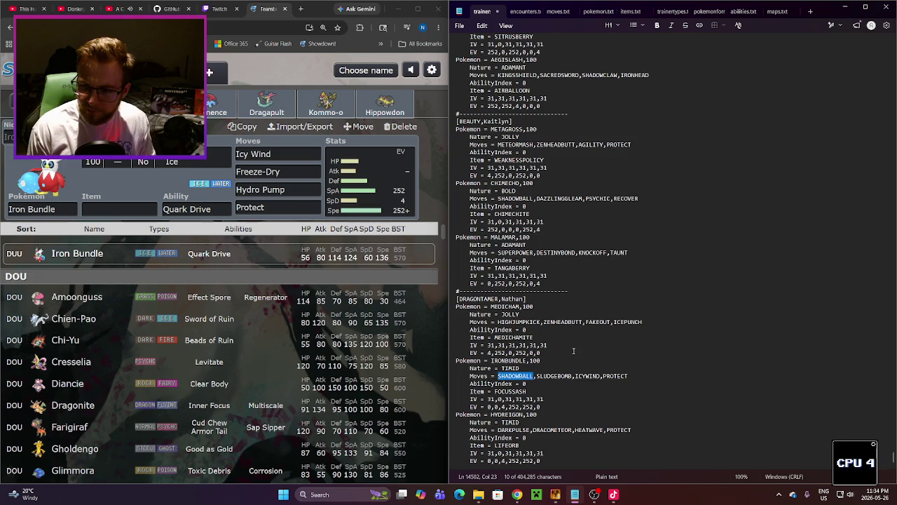
type("ICYWIND")
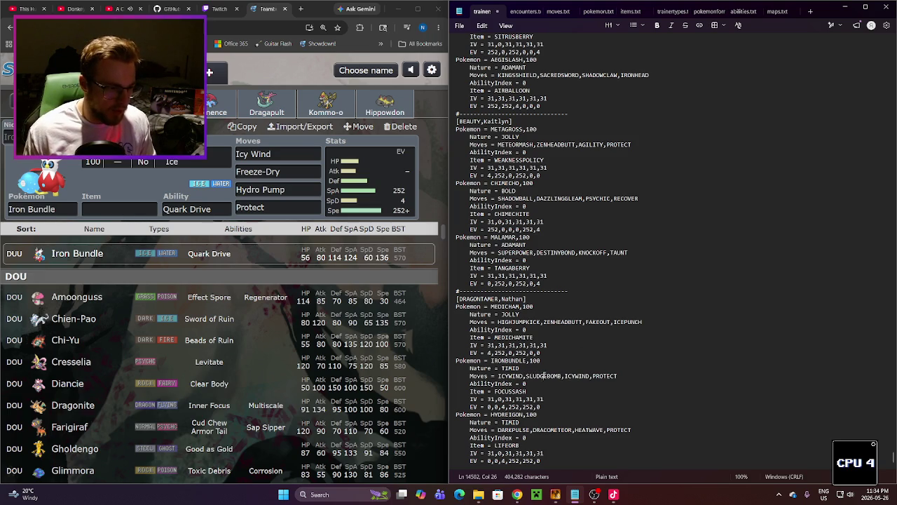
double_click(544, 376)
type("FREEZEDRY")
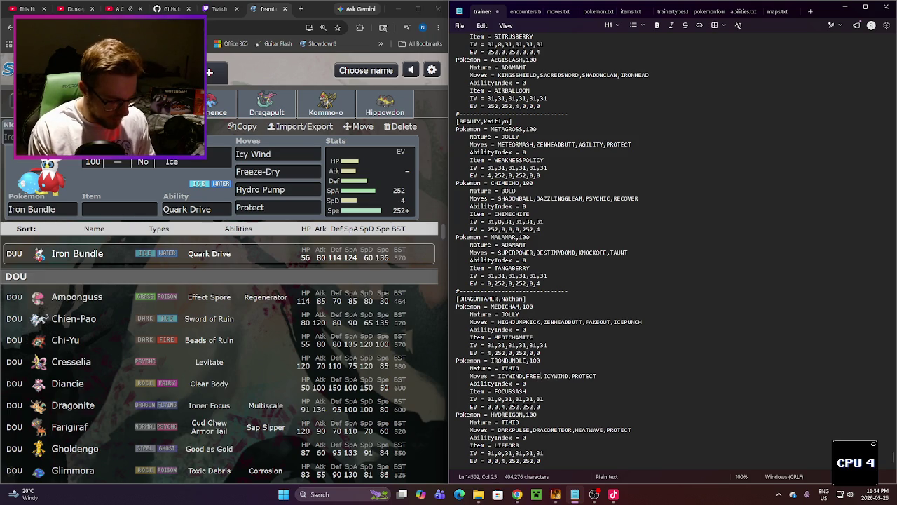
Step: Make Iron Bundle's third move HYDROPUMP and change Hydreigon's PROTECT to NASTYPLOT
double_click(568, 376)
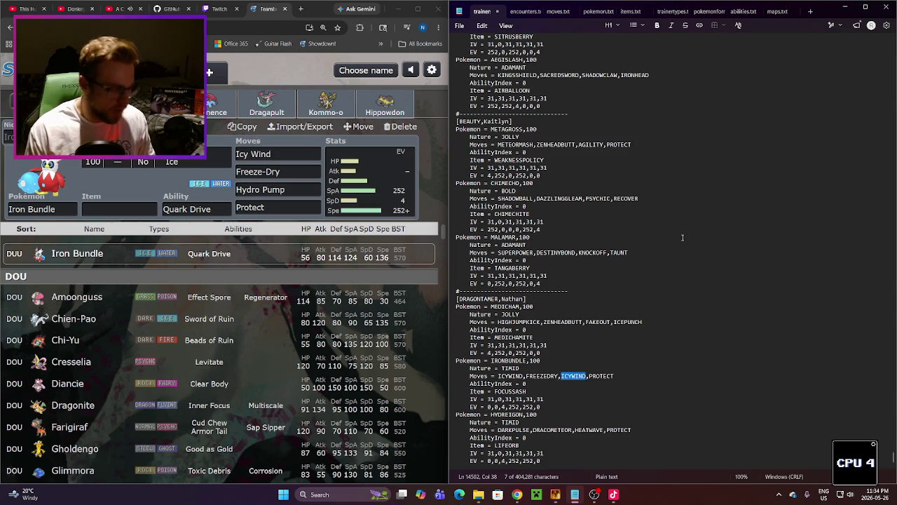
type("HYDOR")
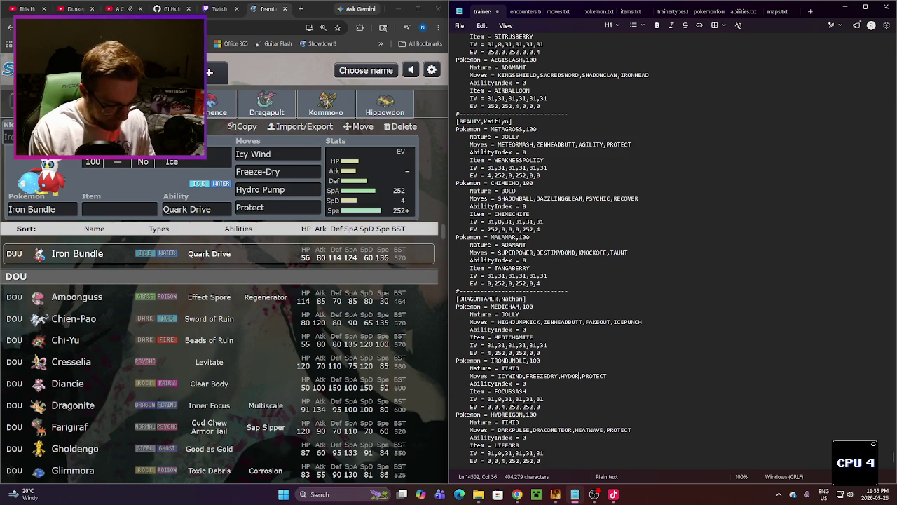
key("BackSpace")
type("OPUMP")
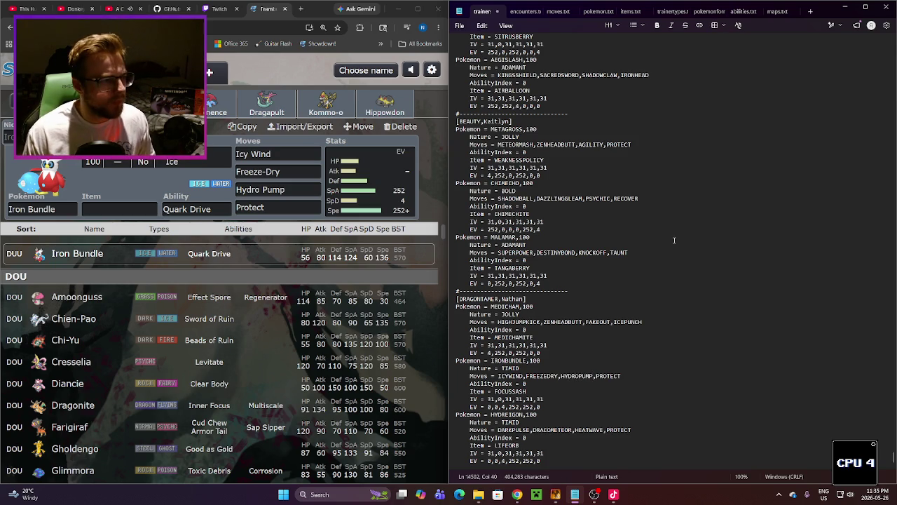
left_click(675, 375)
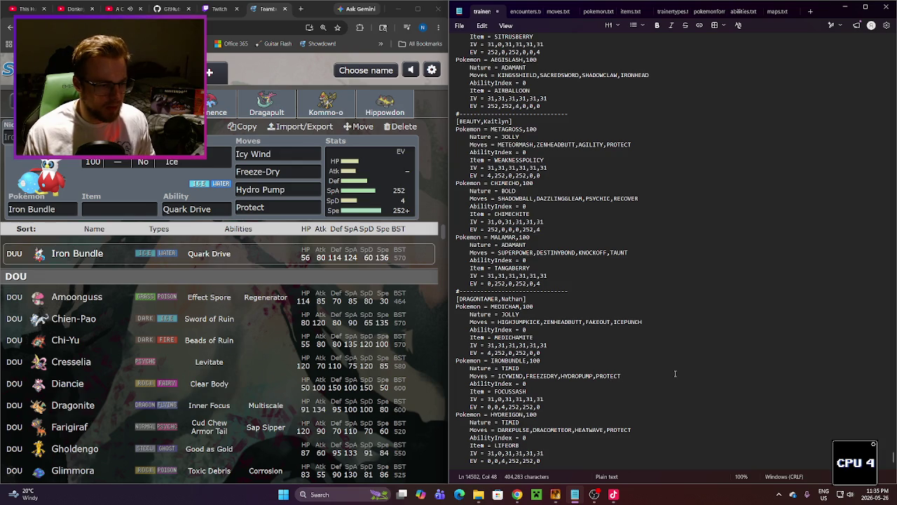
double_click(619, 429)
type("NAST")
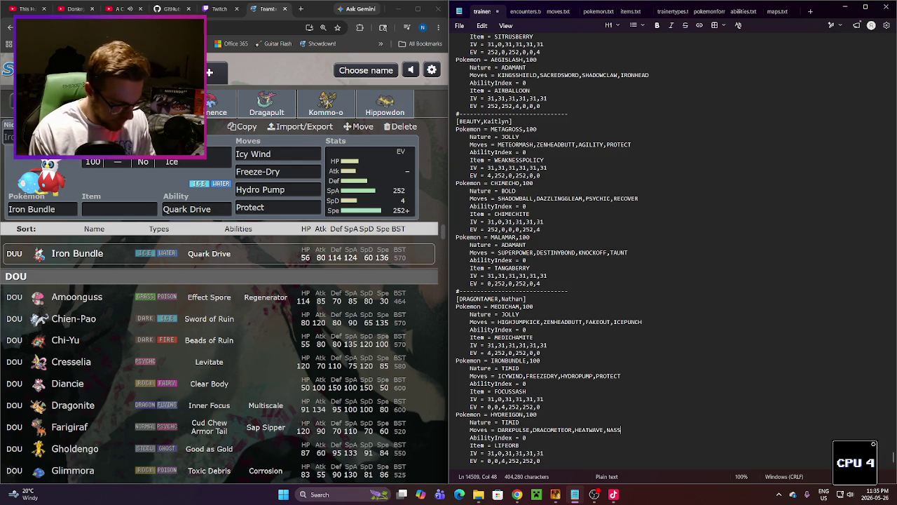
type("YPLOT")
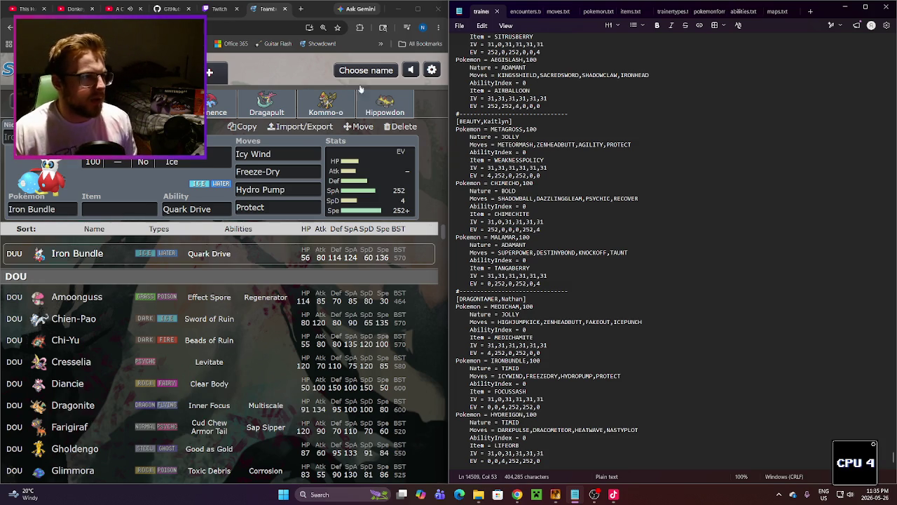
Step: Search 'arceus or za' in a new tab and read the r/pokemon Arceus vs Z-A thread
left_click(301, 8)
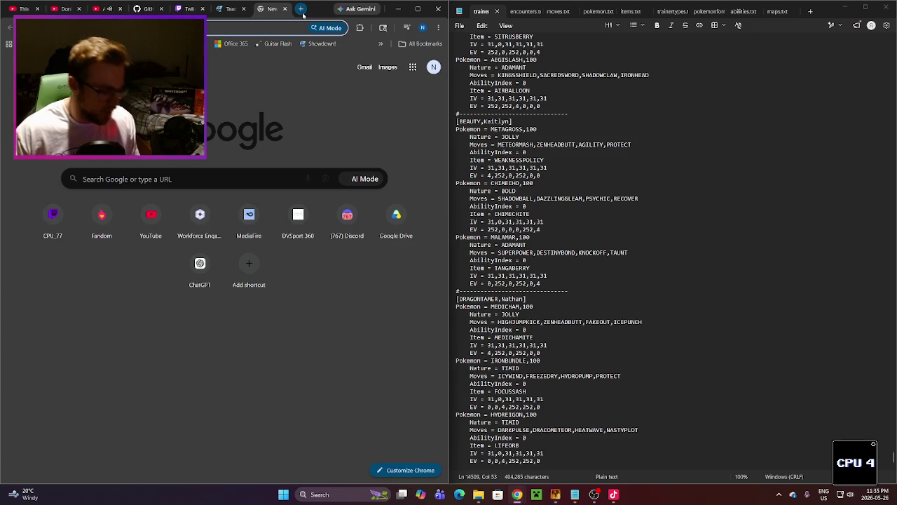
type("which is better")
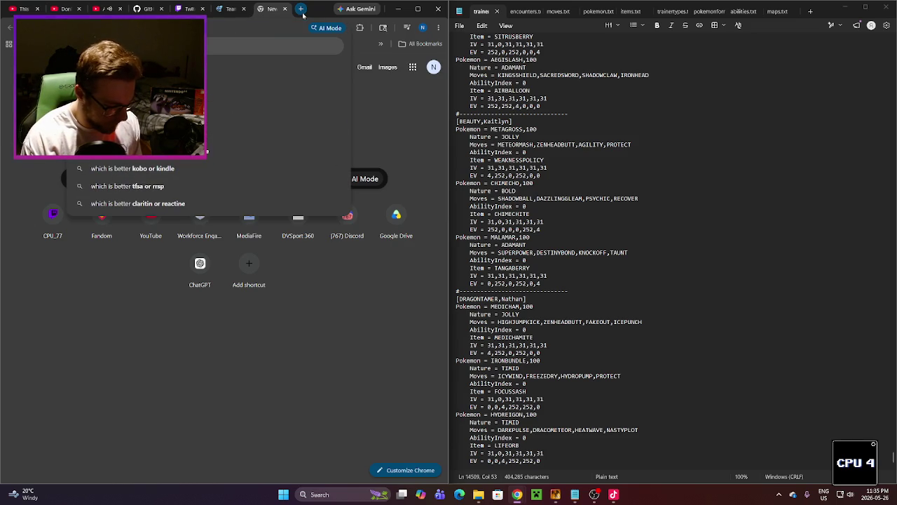
type("legend")
key("BackSpace")
key("BackSpace")
key("BackSpace")
type("arceus")
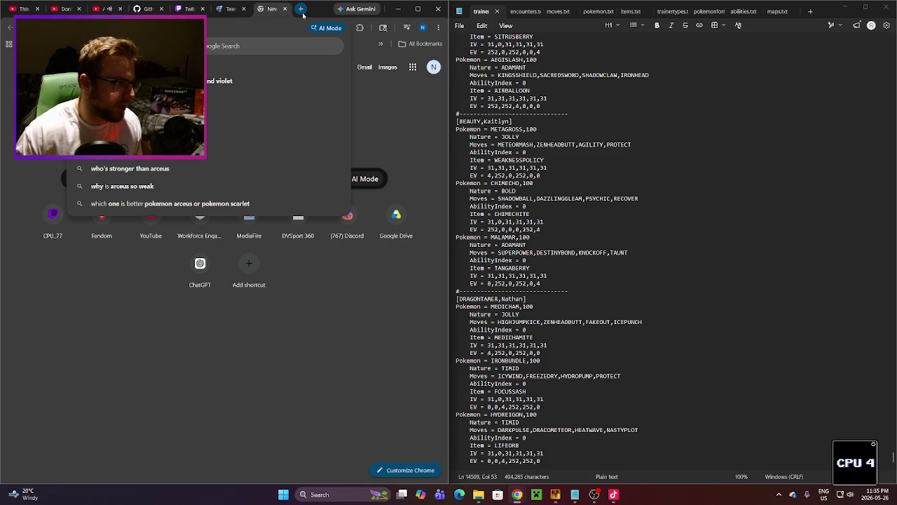
type(" or za")
key("Return")
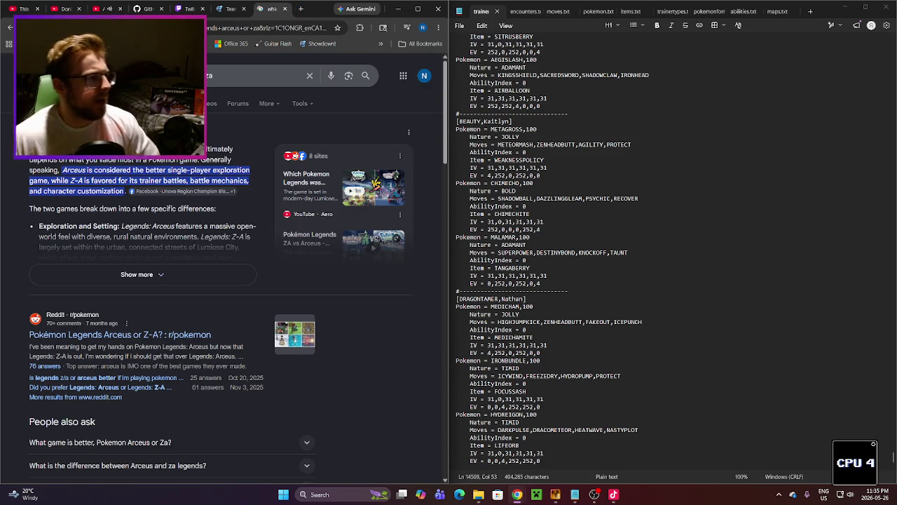
left_click(141, 336)
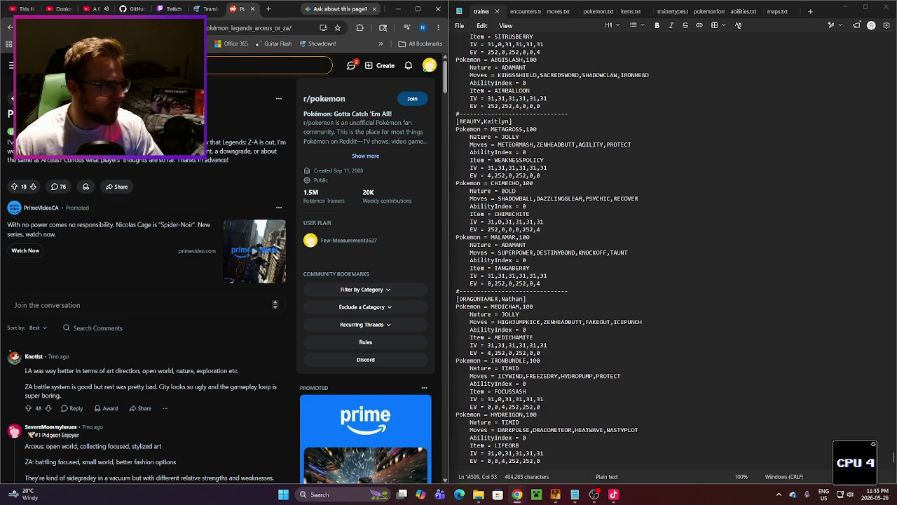
scroll(228, 281, "down", 1)
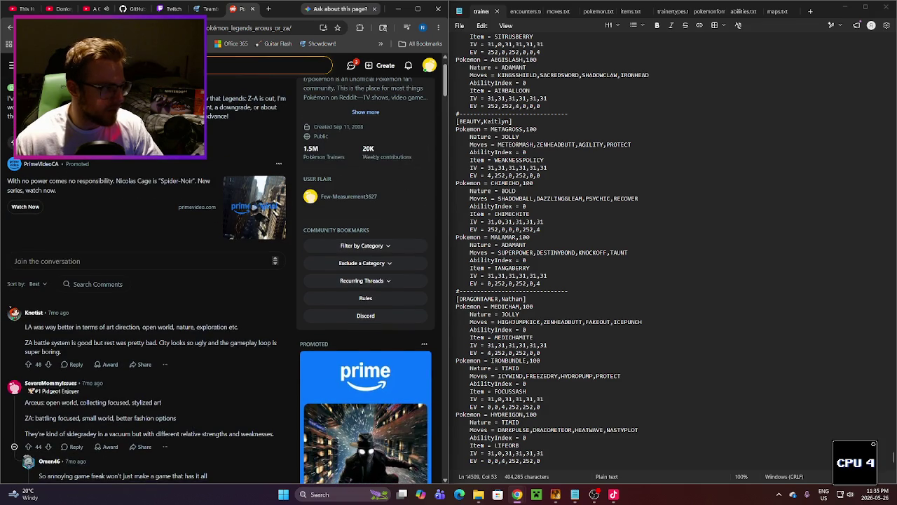
scroll(62, 208, "down", 3)
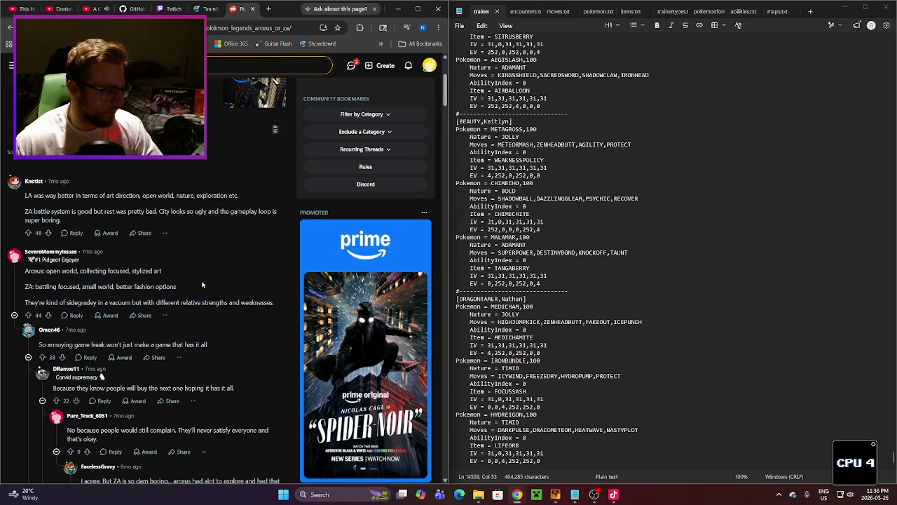
scroll(202, 284, "down", 10)
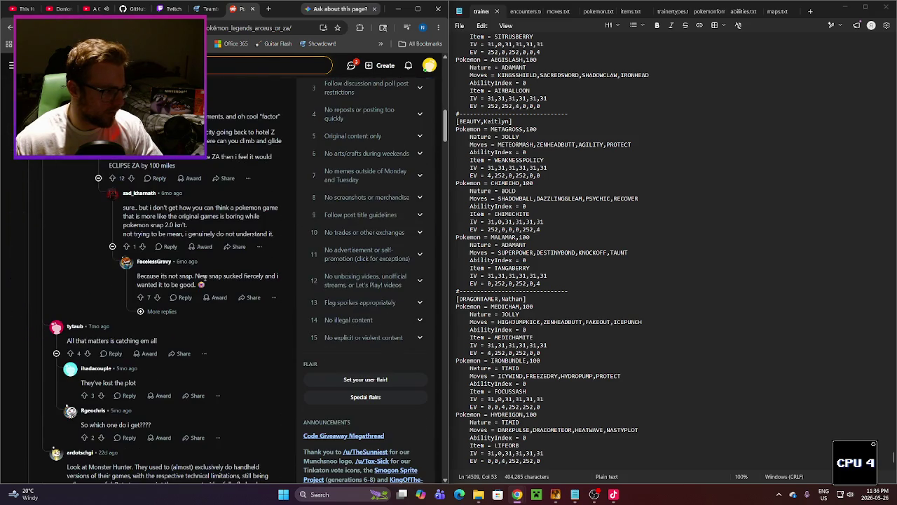
scroll(69, 216, "up", 3)
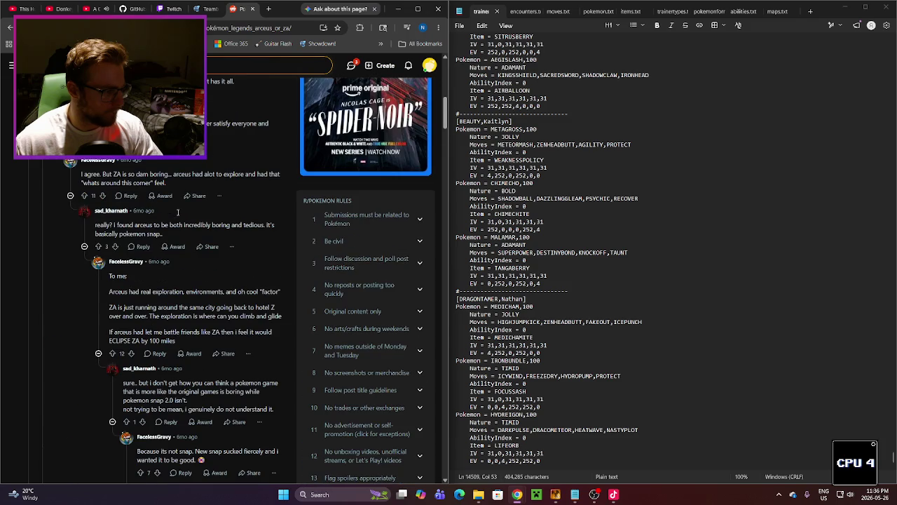
scroll(69, 216, "up", 3)
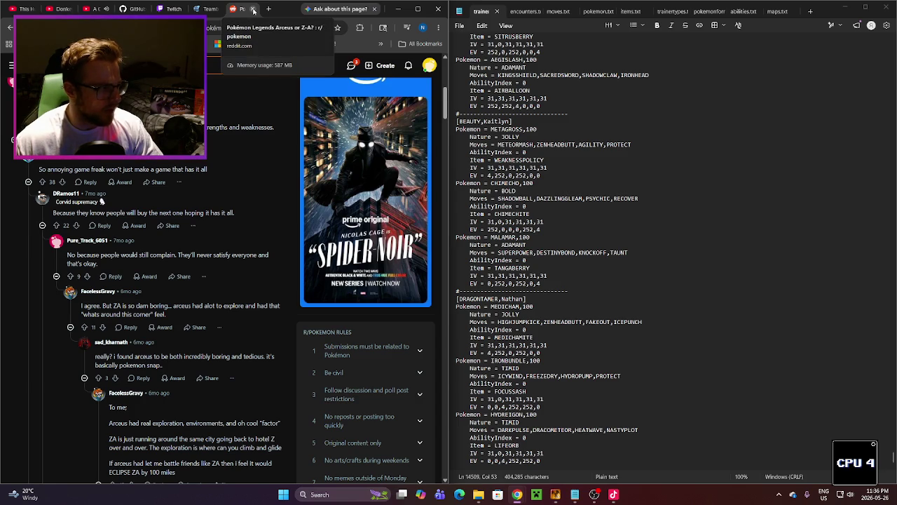
left_click(254, 9)
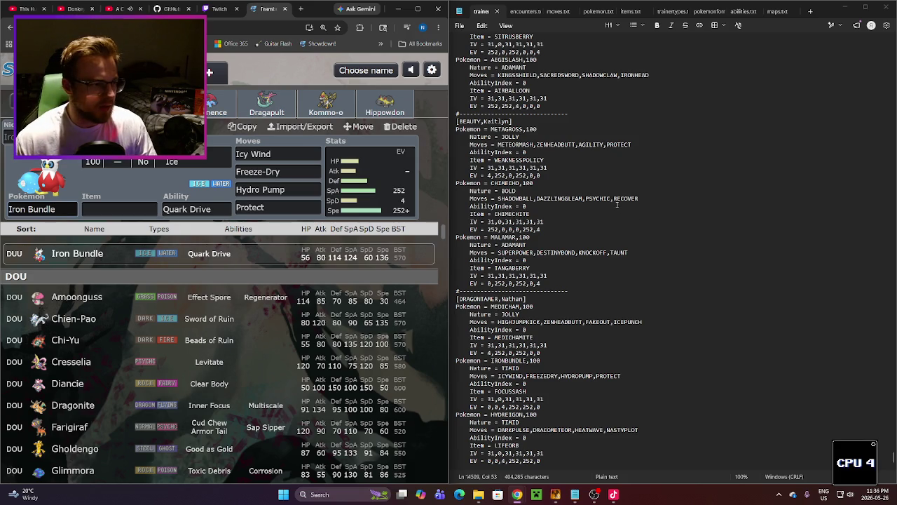
Step: Show Iron Bundle's EV and IV spread in Teambuilder, then go back to trainers.txt
left_click(357, 198)
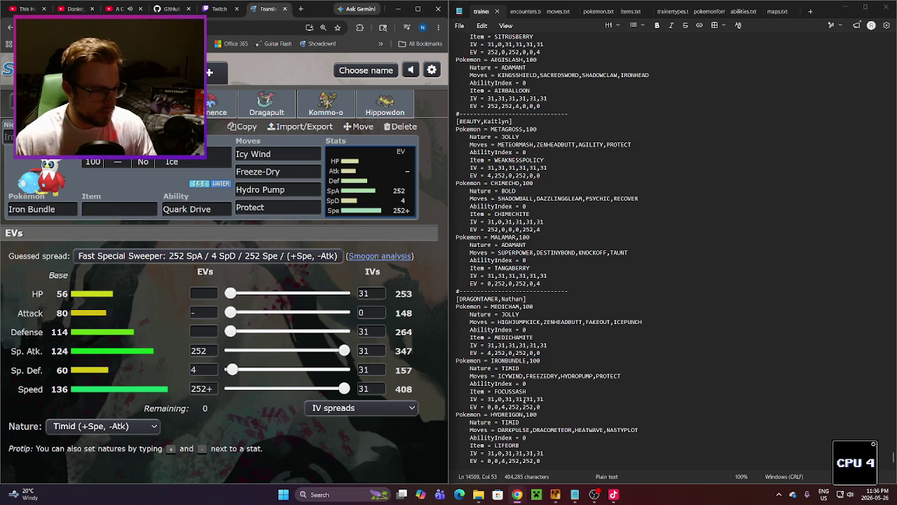
left_click(566, 343)
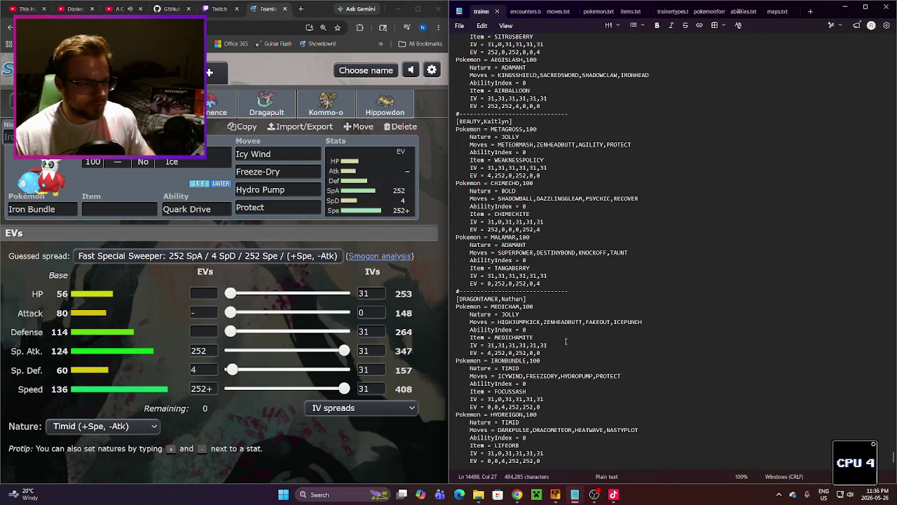
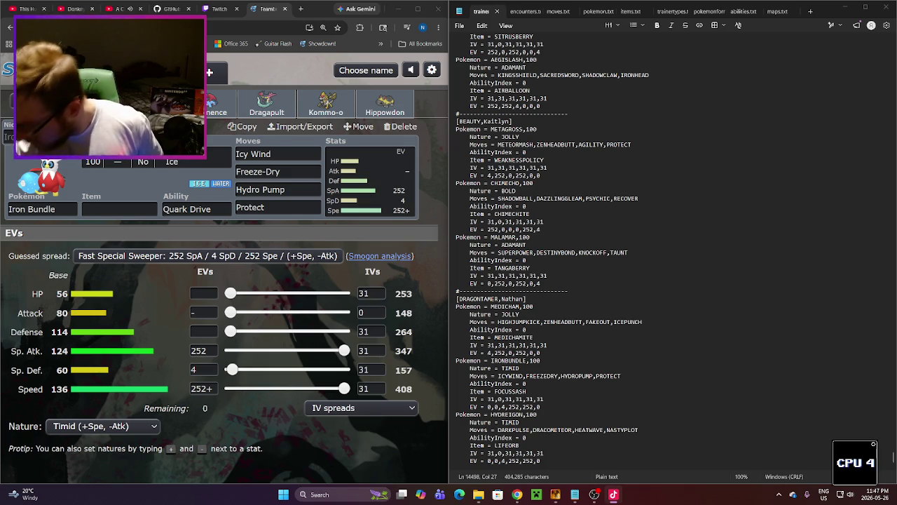
Step: Open the trainer event in the map editor and go to its last page, 17
left_click(214, 10)
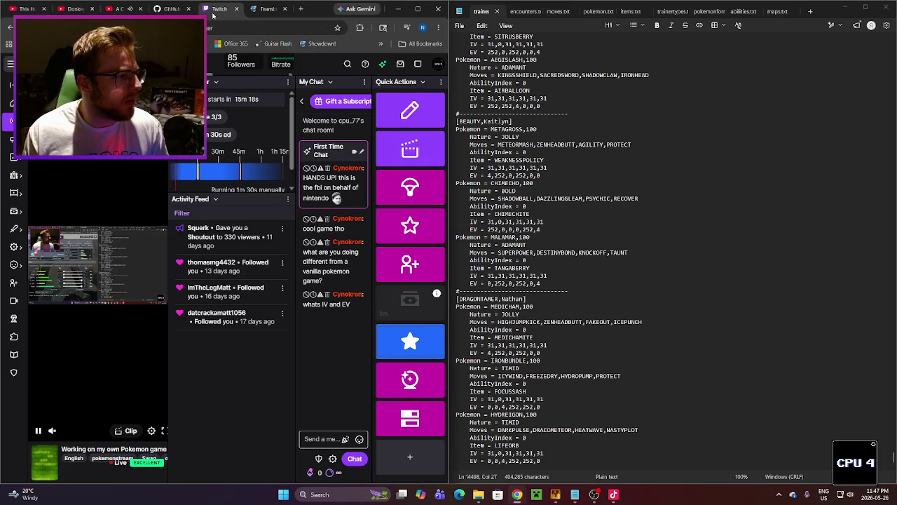
left_click(270, 10)
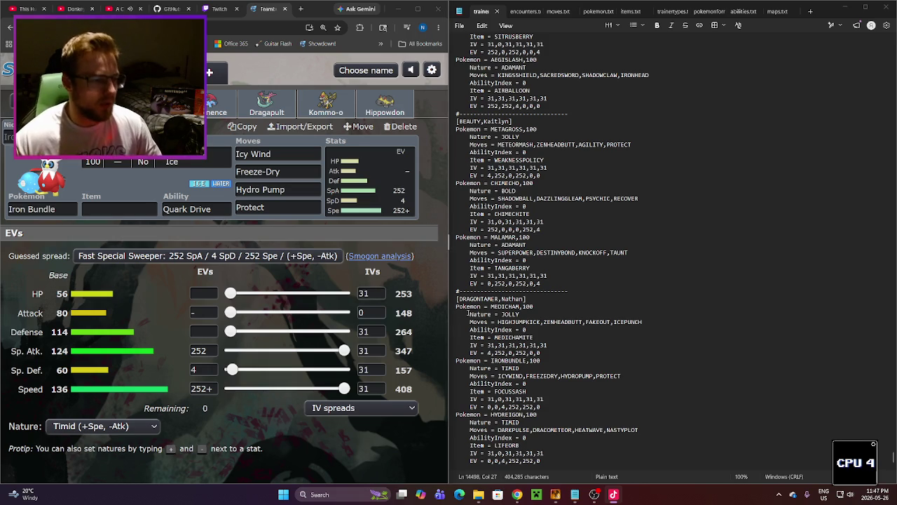
left_click(555, 494)
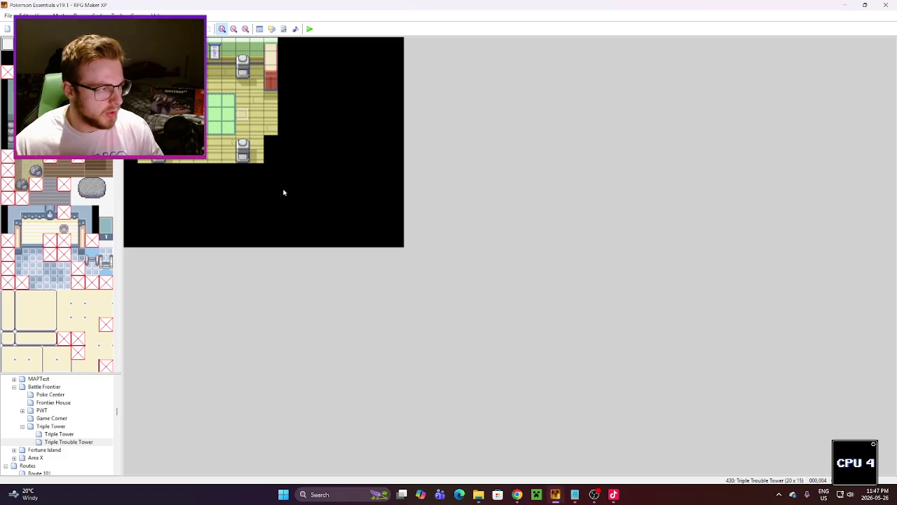
double_click(242, 112)
left_click(570, 144)
left_click(589, 143)
left_click(589, 143)
left_click(533, 145)
left_click(552, 144)
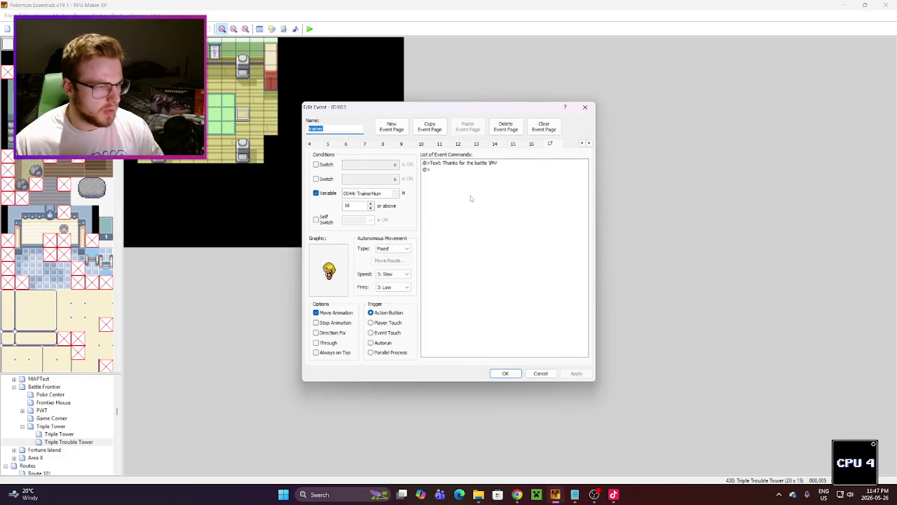
Step: Copy page 17 as a new page 18 and give it the trainer_DRAGONTAMER sprite
left_click(430, 126)
left_click(468, 126)
double_click(328, 265)
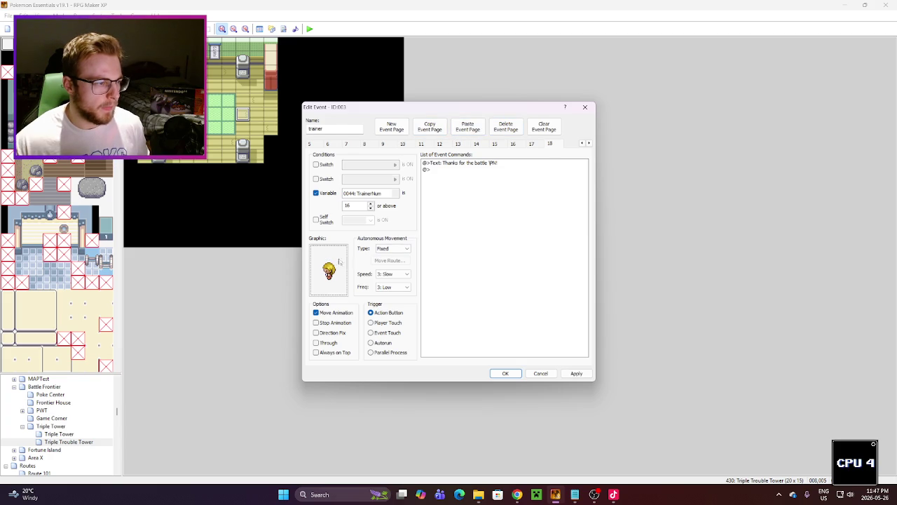
scroll(372, 274, "down", 4)
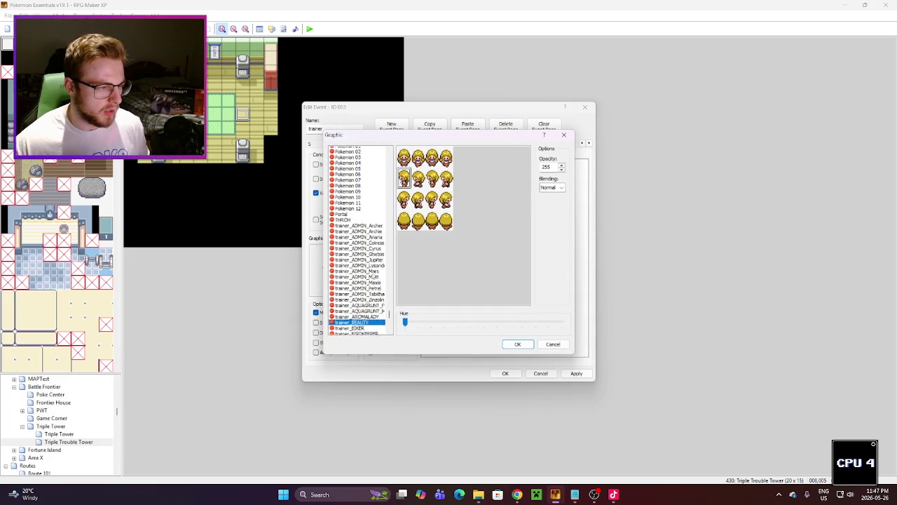
scroll(367, 287, "down", 4)
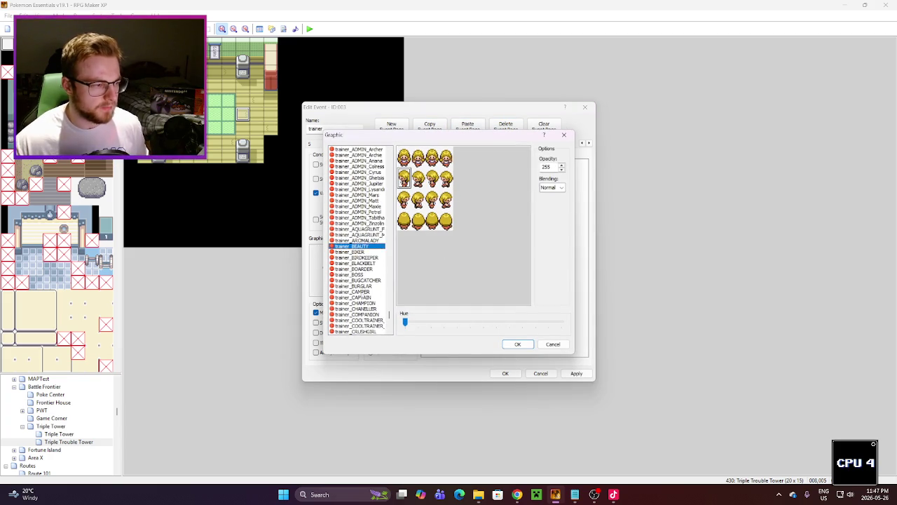
scroll(363, 300, "down", 1)
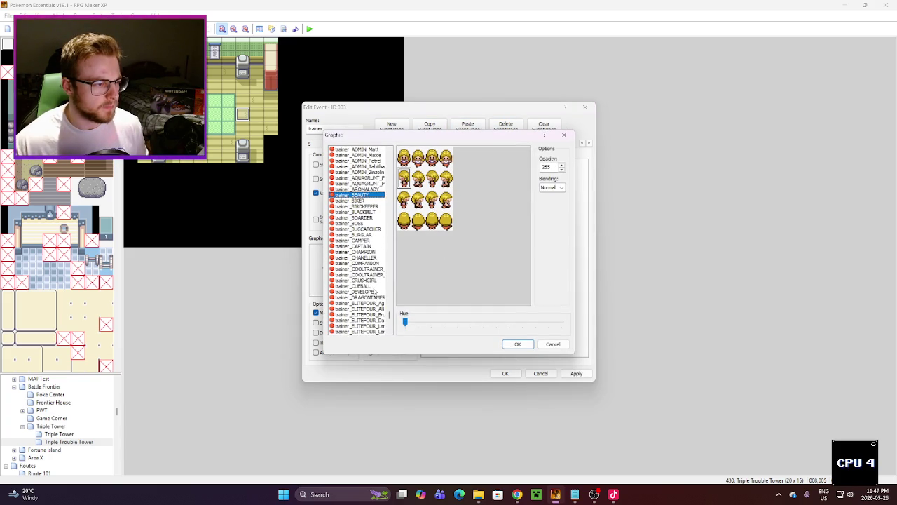
left_click(376, 297)
left_click(516, 346)
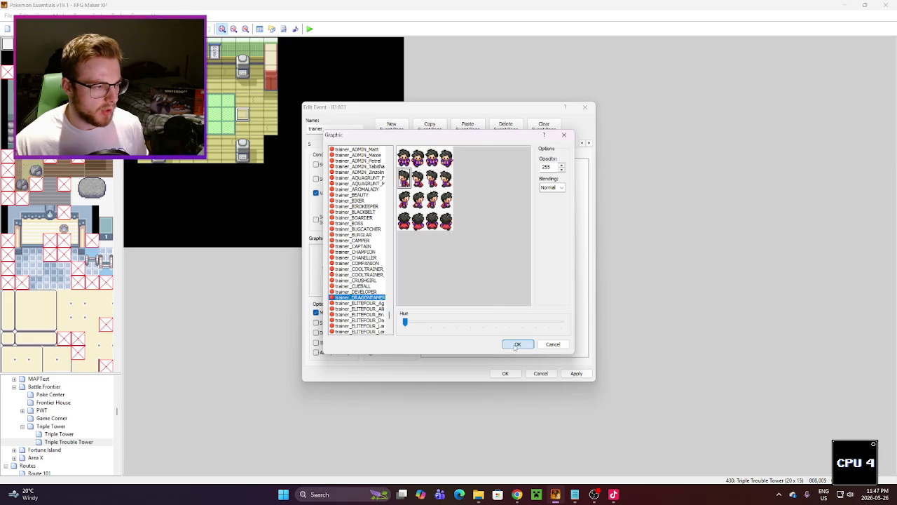
left_click(570, 375)
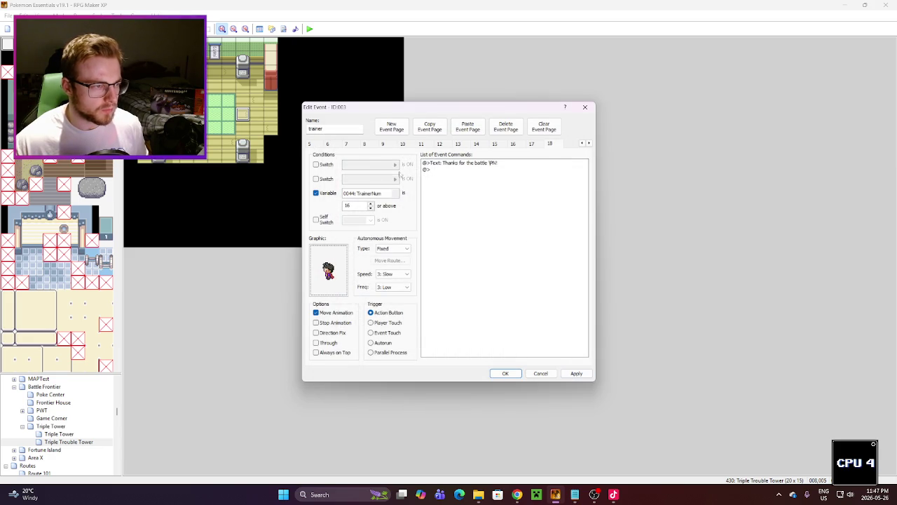
Step: Set page 18's trainer-number condition to 17, apply, and close the event
left_click(532, 144)
left_click(549, 143)
left_click(370, 202)
left_click(576, 374)
left_click(505, 373)
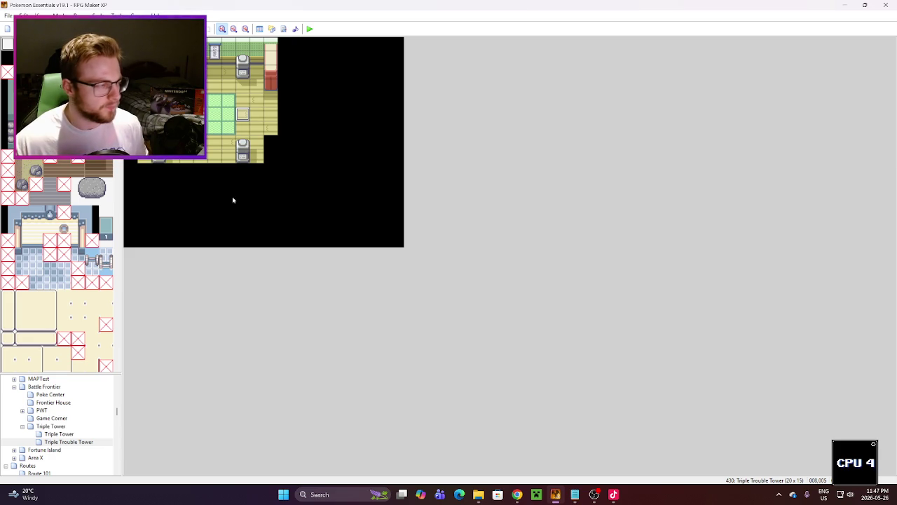
Step: Copy the attendant event's page 16 as page 17 with its trainer-number condition set to 16
double_click(243, 114)
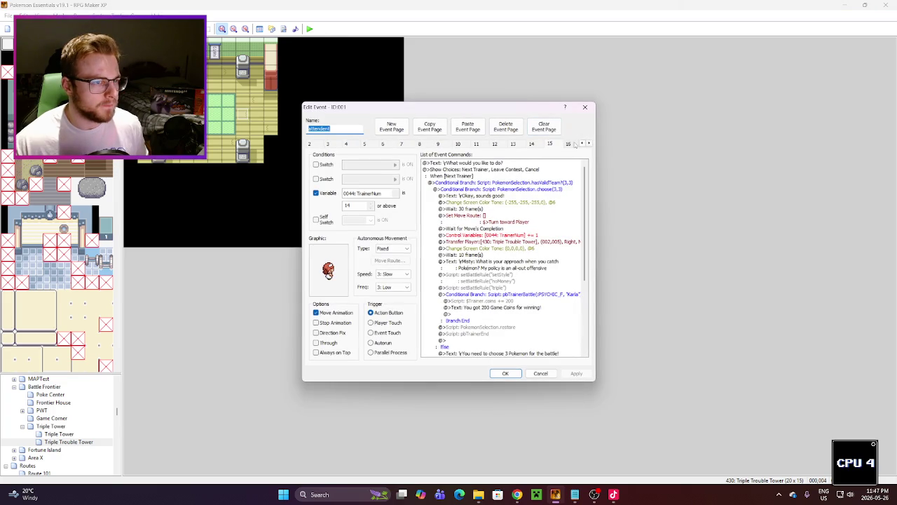
left_click(551, 144)
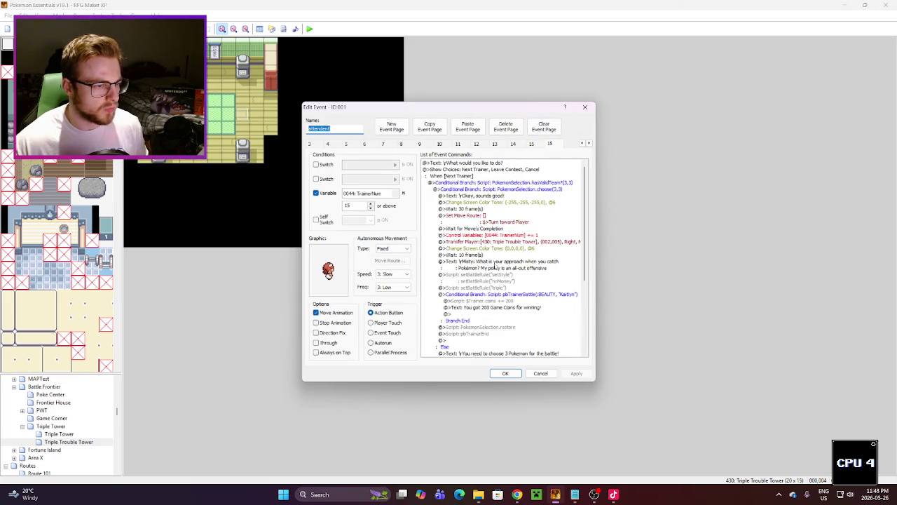
left_click(430, 127)
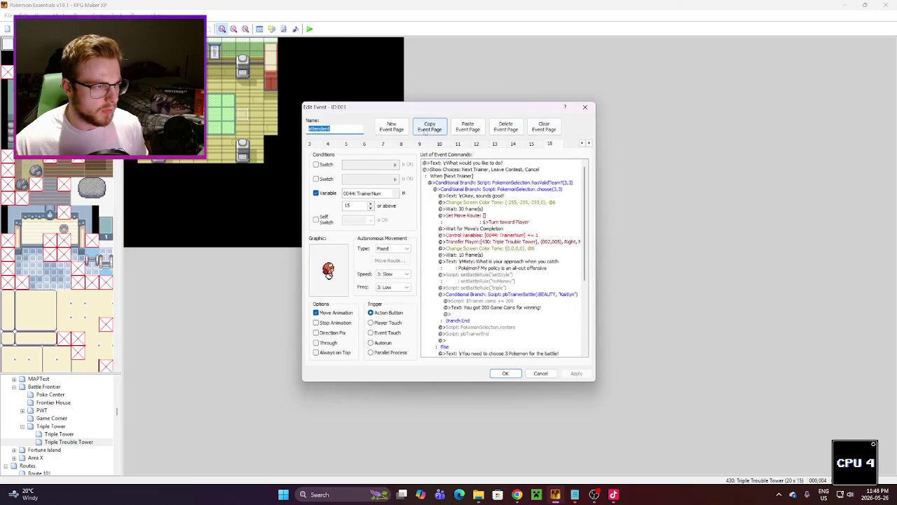
left_click(467, 127)
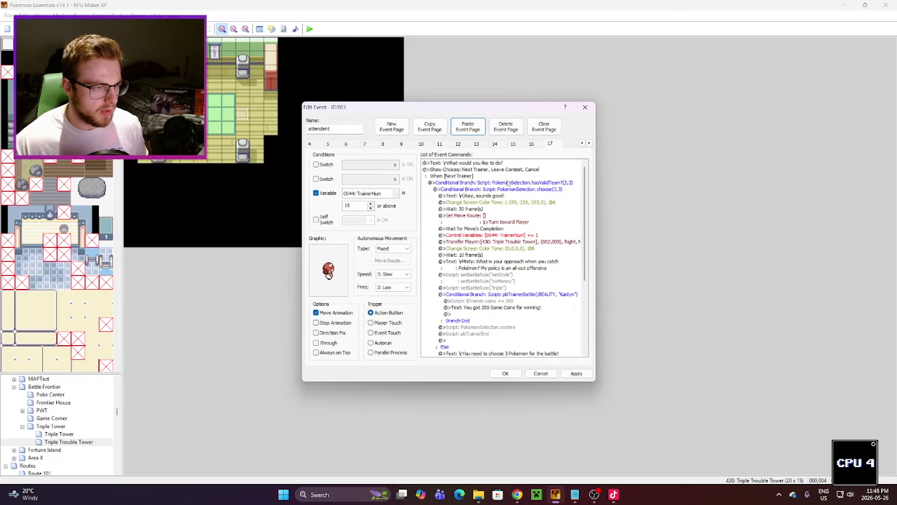
left_click(518, 145)
left_click(546, 145)
left_click(371, 204)
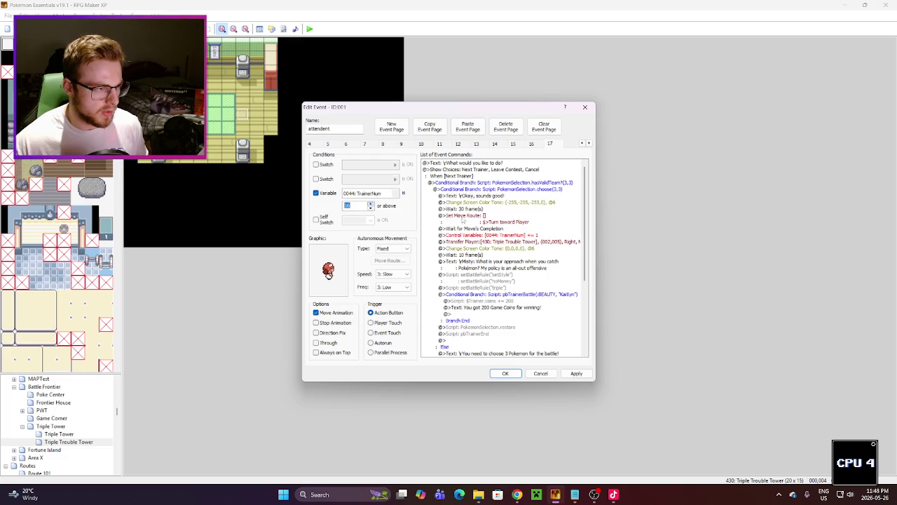
Step: Copy DRAGONTAMER from the trainers file and replace the old trainer name in the battle script
left_click(574, 494)
double_click(483, 300)
left_click(422, 109)
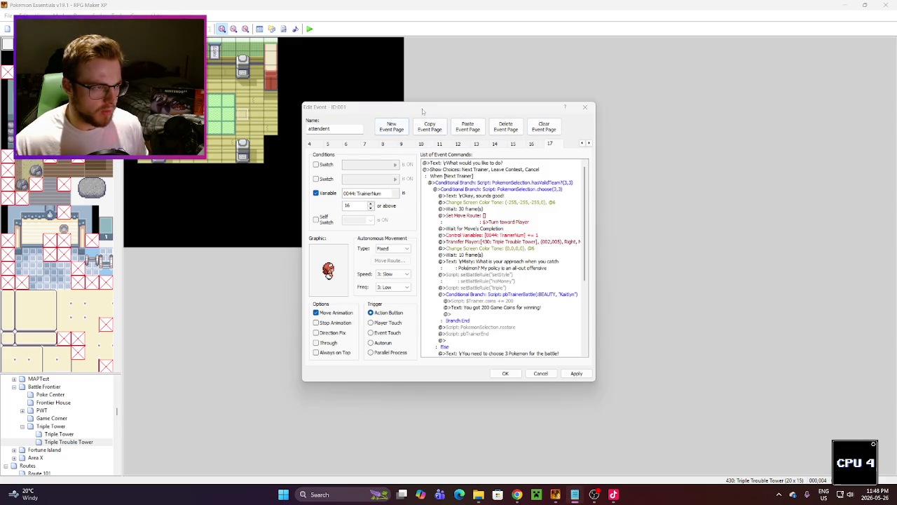
double_click(564, 295)
left_click(559, 283)
left_click_drag(559, 284, 536, 283)
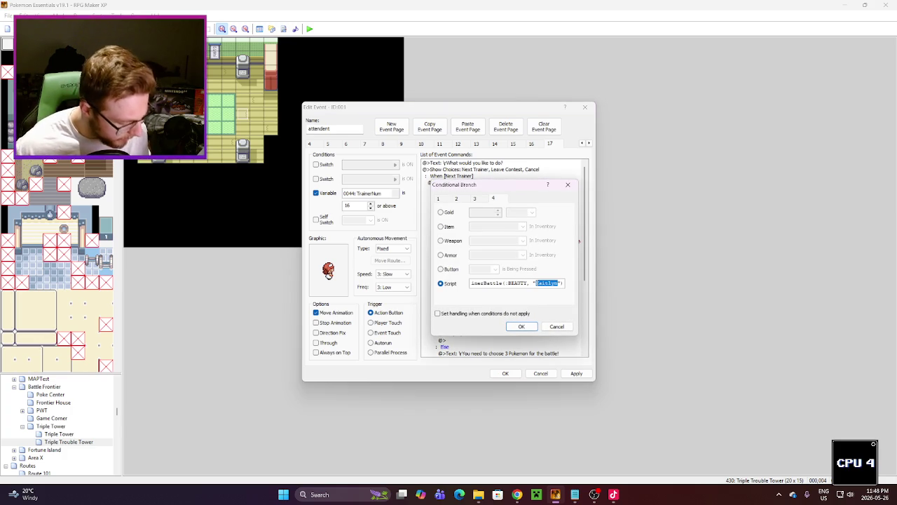
type("Nathan")
key("Return")
Step: Replace BEAUTY with DRAGONTAMER in pbTrainerBattle, then apply and close the event
left_click_drag(531, 283, 511, 283)
key("super+v")
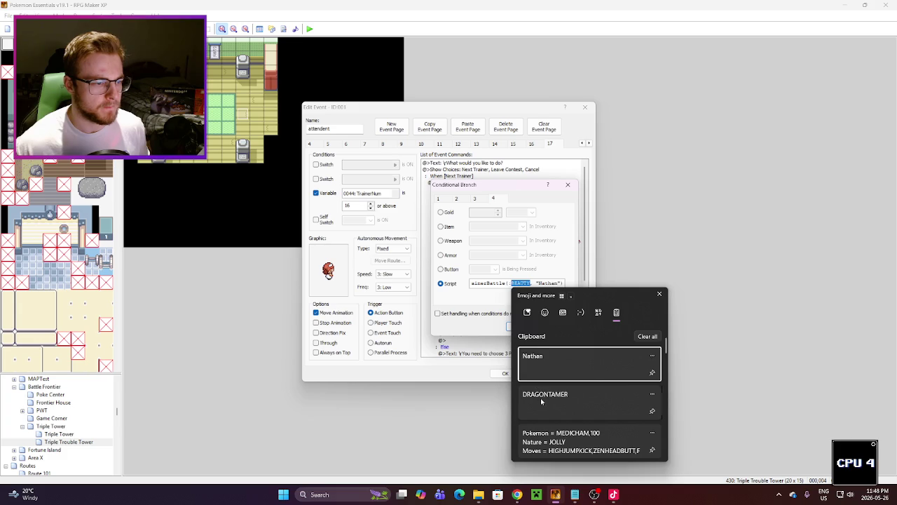
left_click(541, 401)
left_click(522, 326)
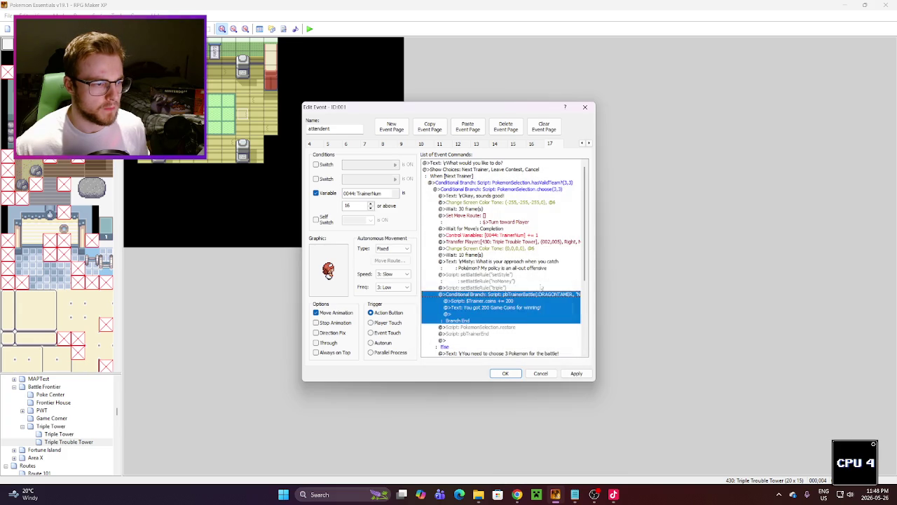
left_click(575, 374)
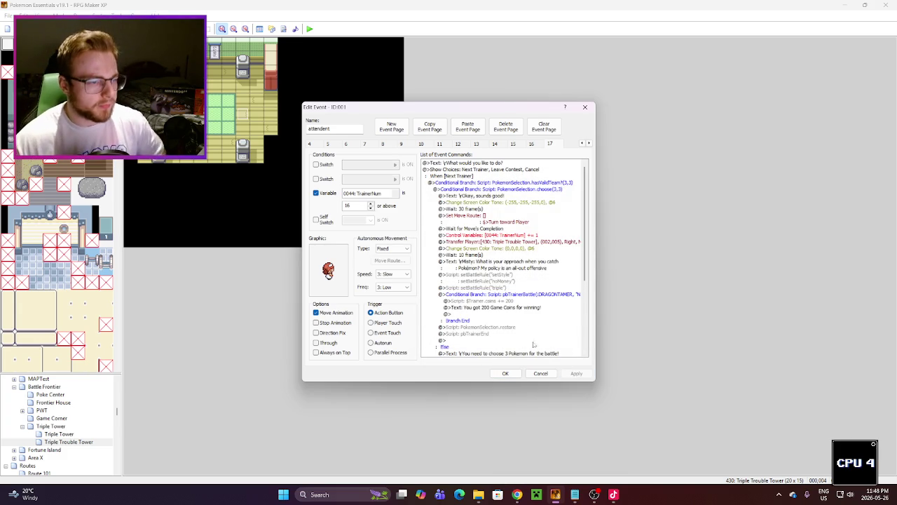
left_click(505, 372)
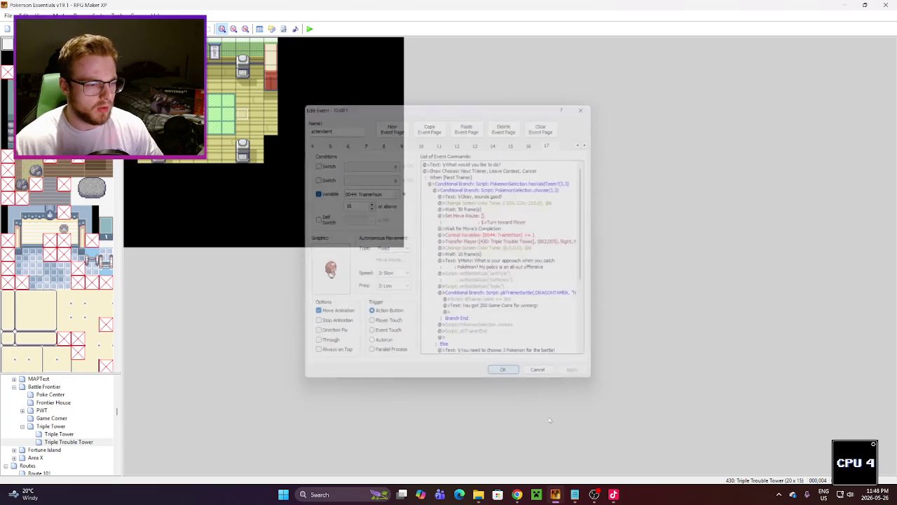
Step: Switch between the map editor, browser and Notepad, ending with focus on trainers.txt
left_click(575, 494)
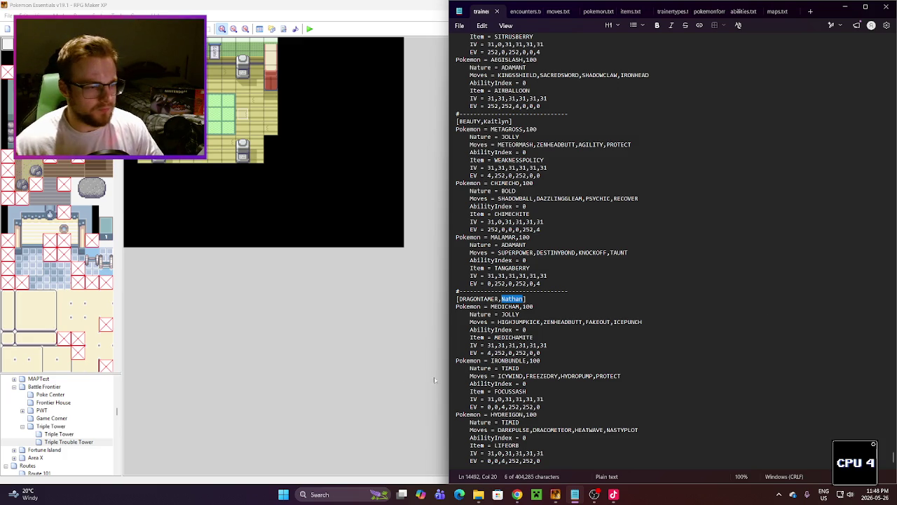
left_click(406, 382)
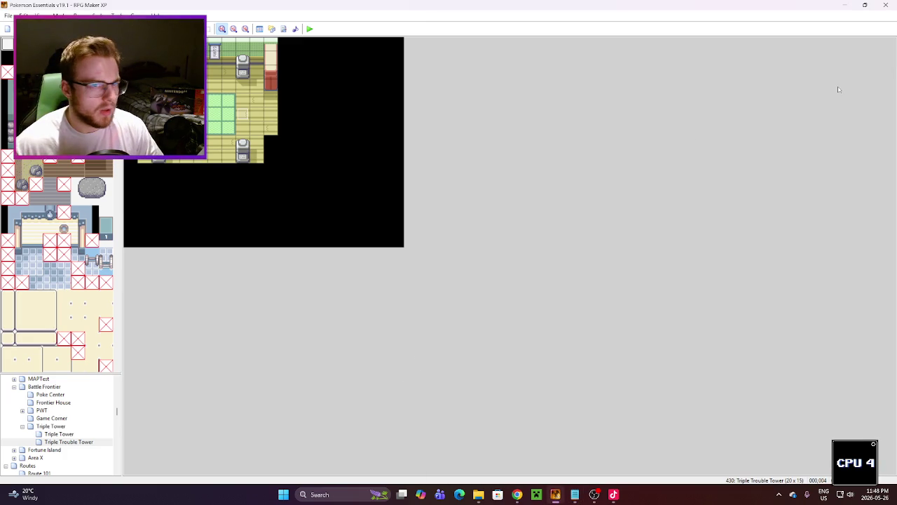
left_click(577, 499)
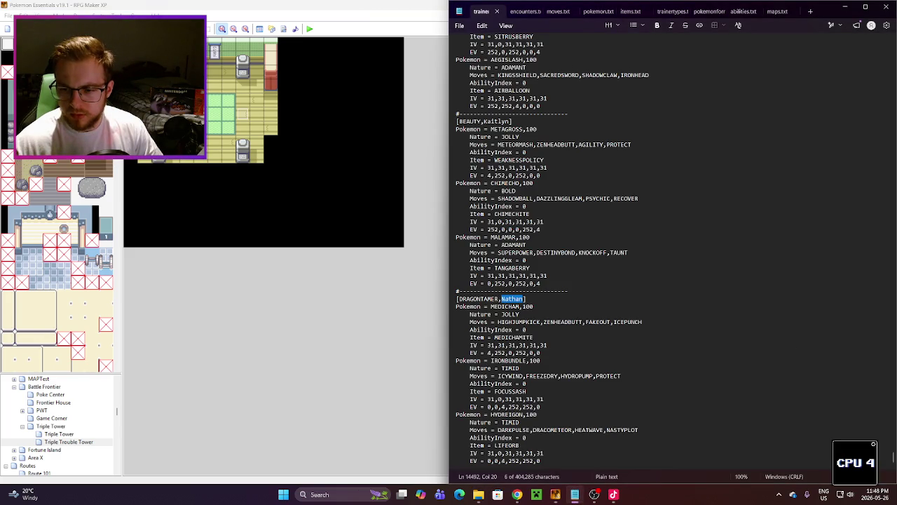
left_click(517, 494)
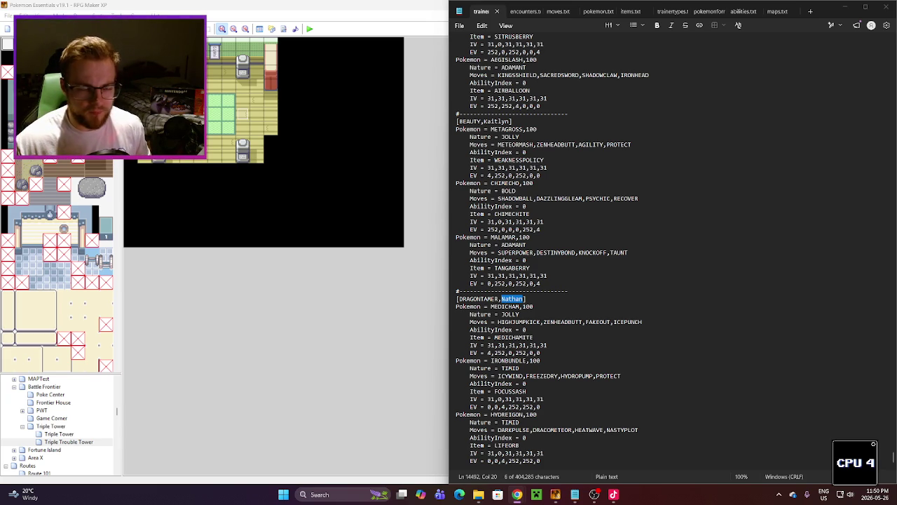
left_click(588, 307)
Step: Copy KIMONO from the trainer types file and select the DRAGONTAMER header and separator
left_click(699, 12)
left_click(666, 12)
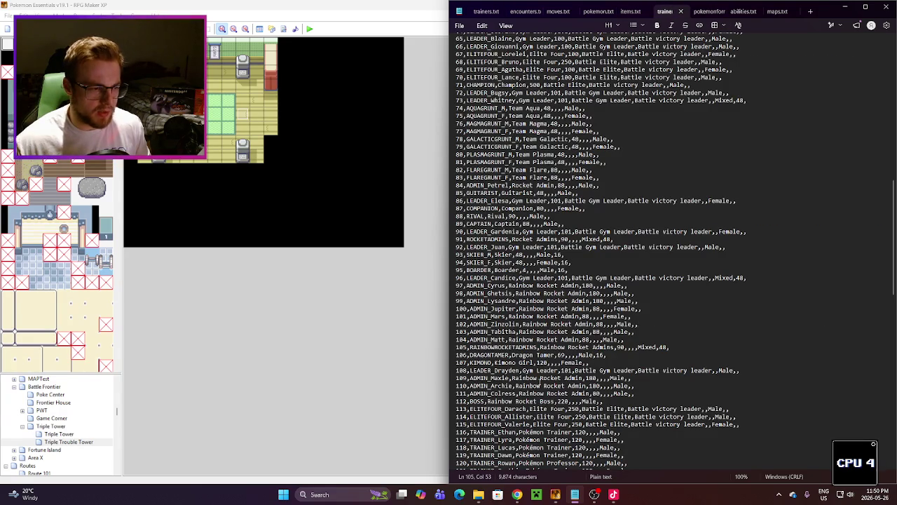
double_click(481, 362)
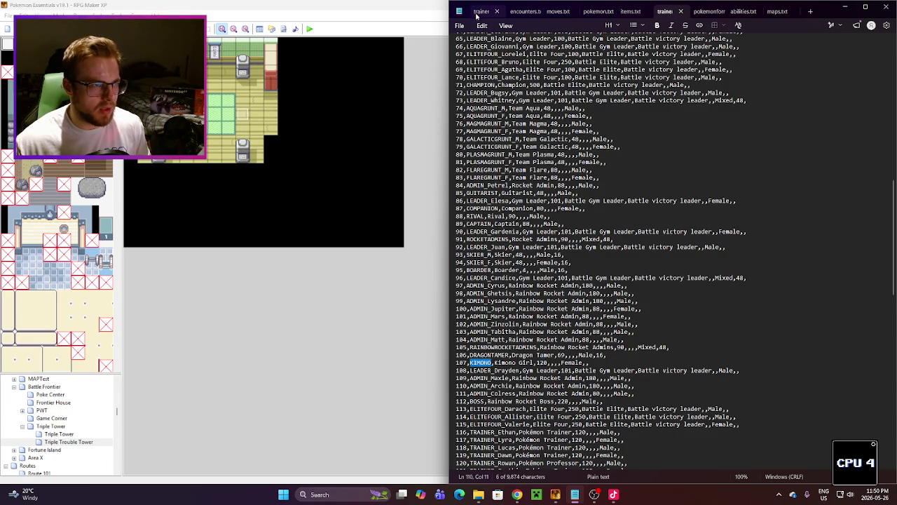
left_click(482, 11)
left_click_drag(526, 299, 452, 290)
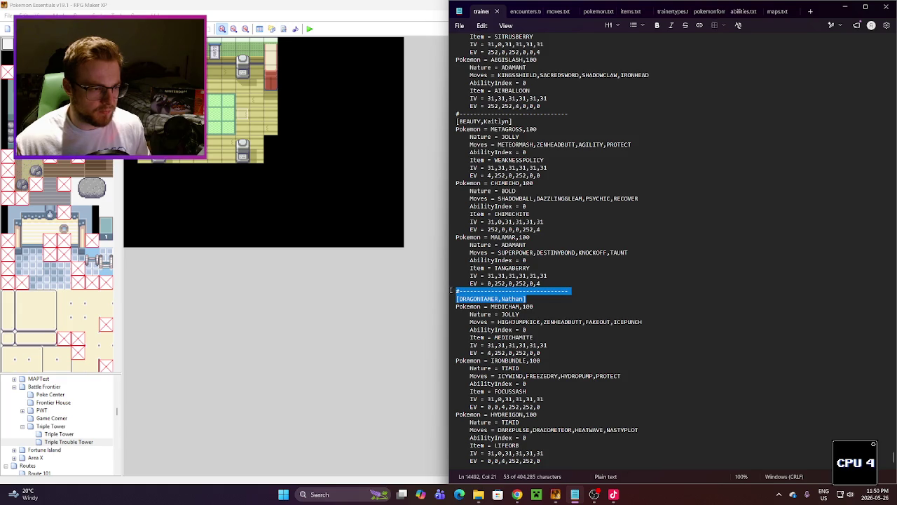
Step: Paste the separator and header at the file's end, changing the class to KIMONO
left_click(547, 463)
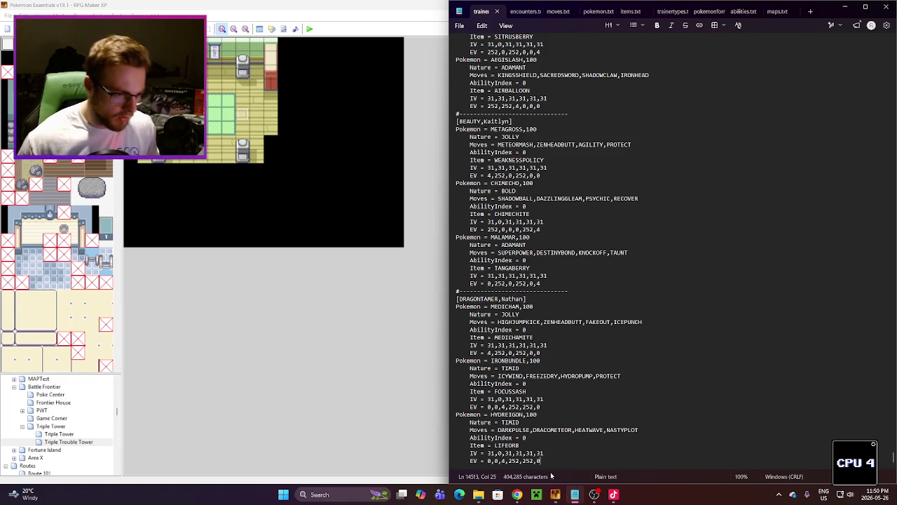
key("Return")
type("#------------------------------- [DRAGONTAMER,Nathan]")
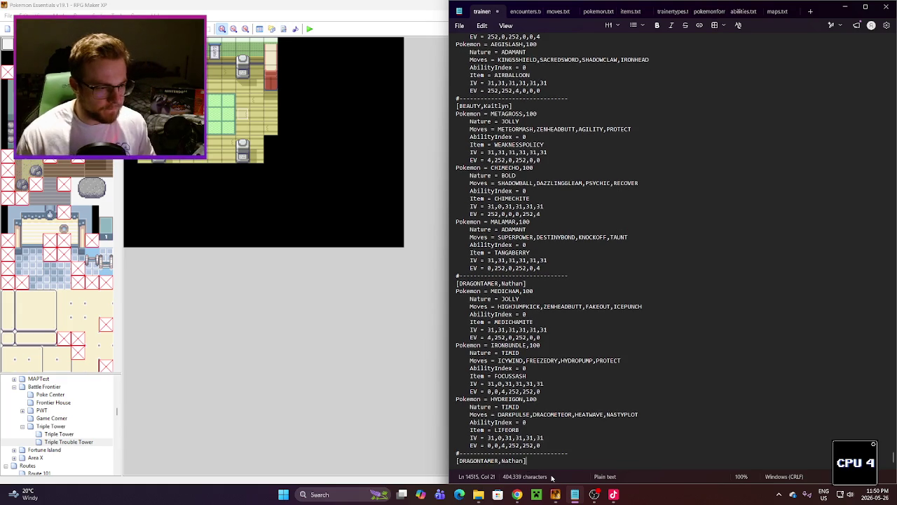
double_click(478, 460)
key("super+period")
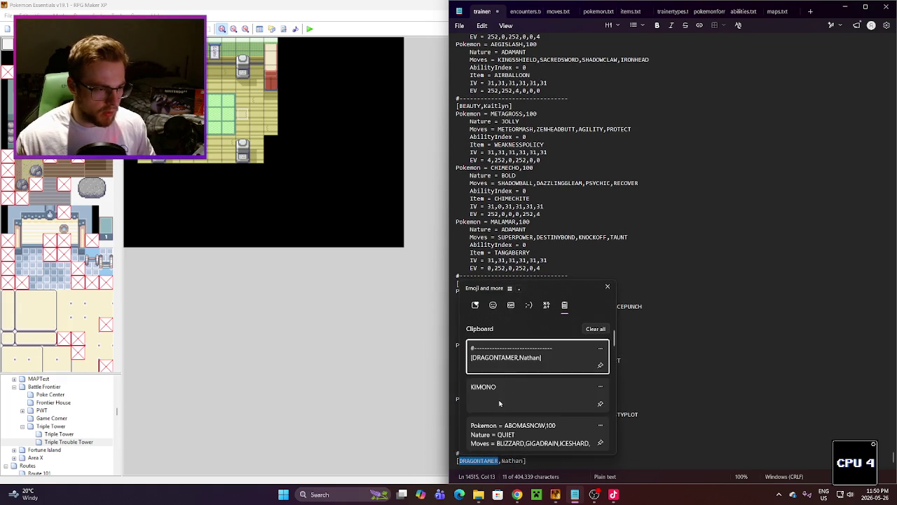
left_click(505, 382)
double_click(494, 461)
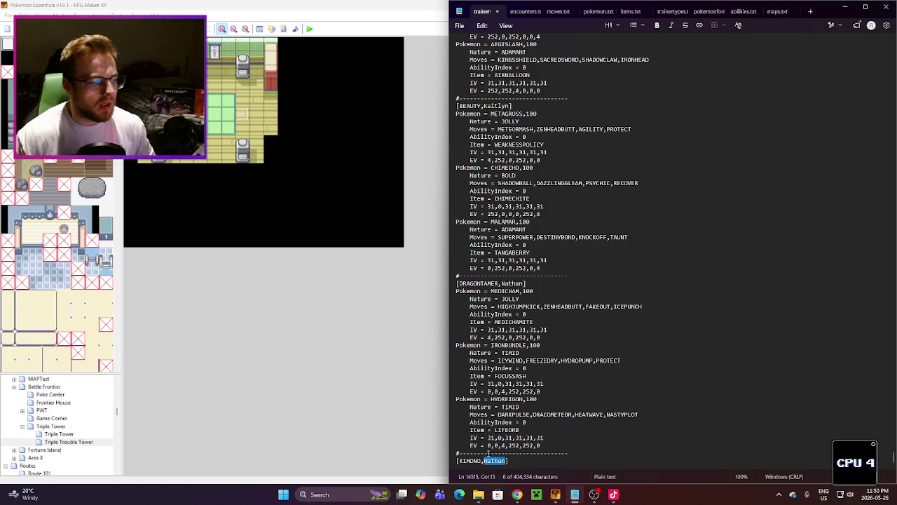
mouse_move(517, 494)
left_click(501, 452)
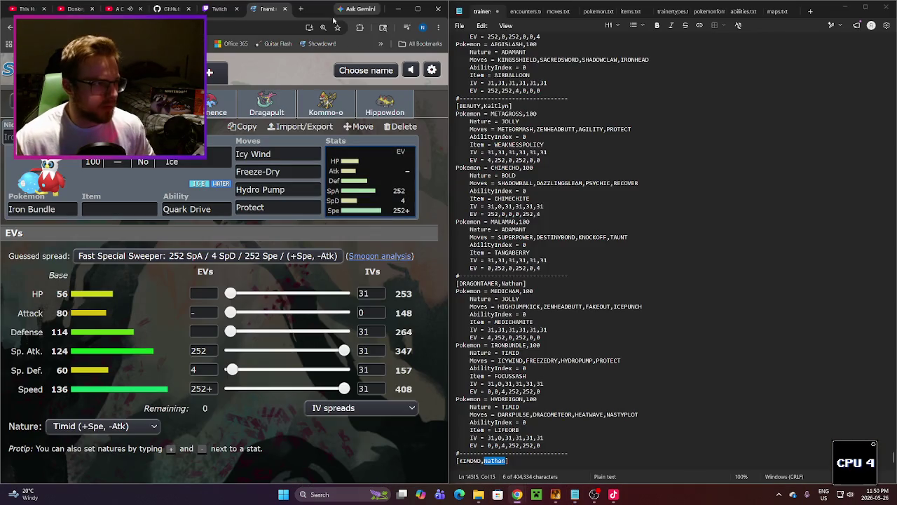
Step: Search Google for 'female japanese names' and browse the expanded list of names
left_click(301, 9)
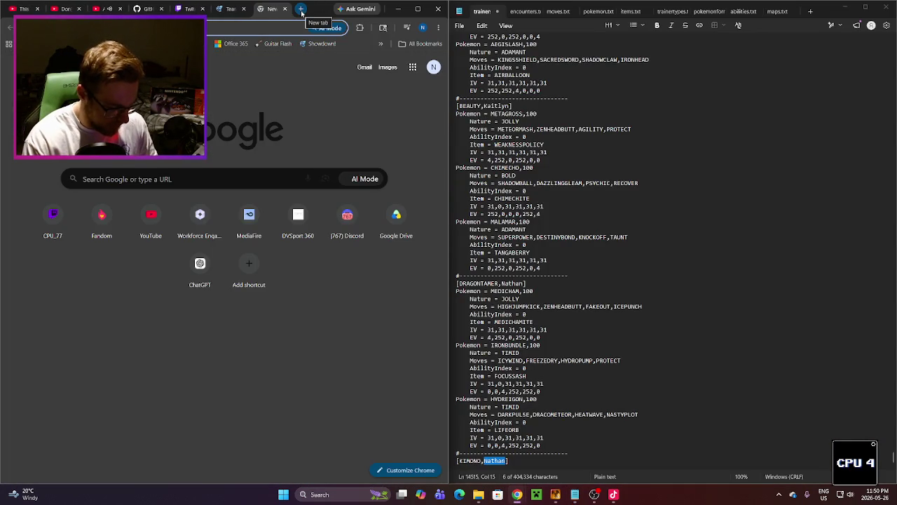
type("female japane")
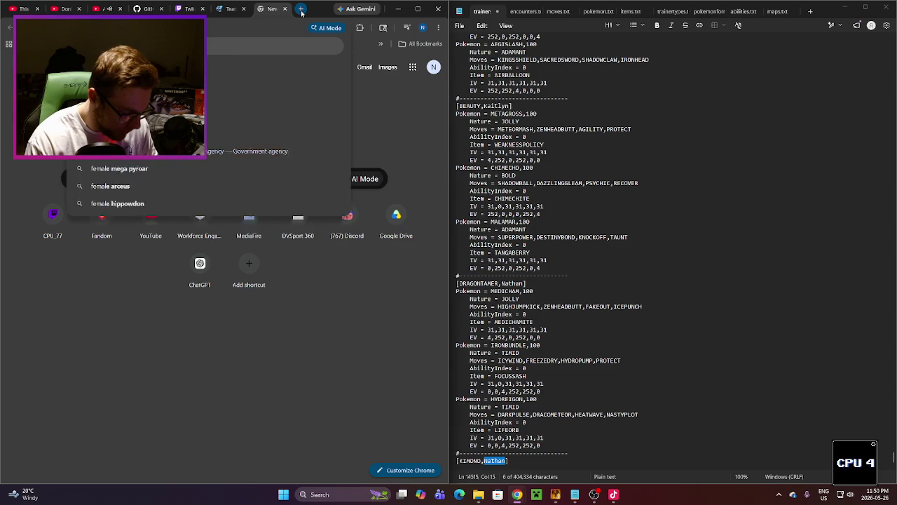
type("se names")
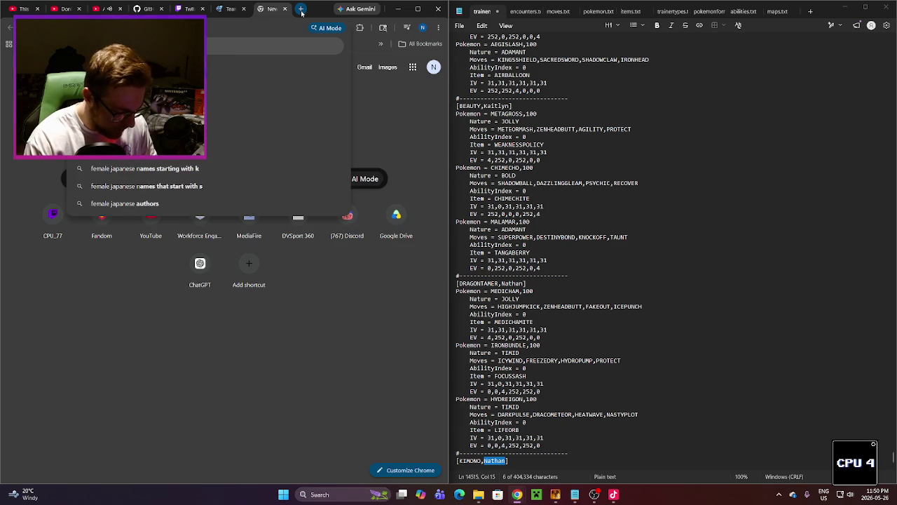
key("Return")
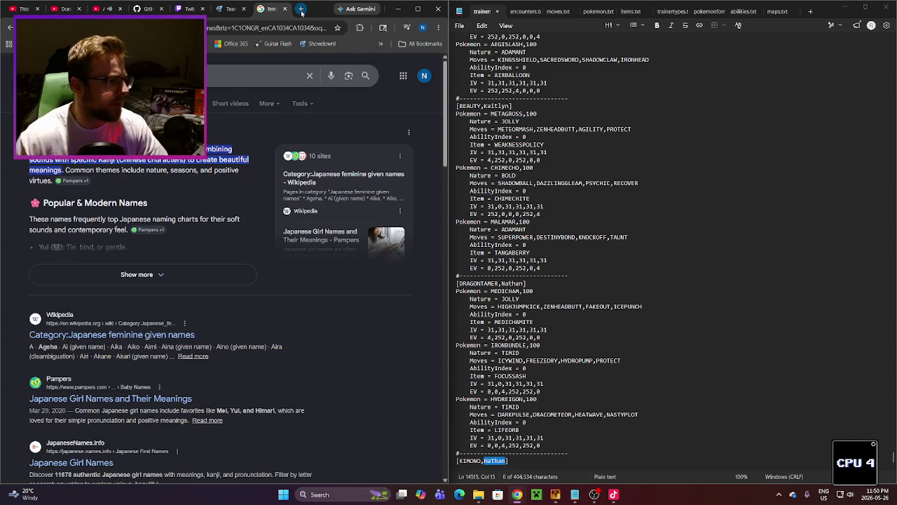
left_click(143, 274)
scroll(170, 184, "down", 2)
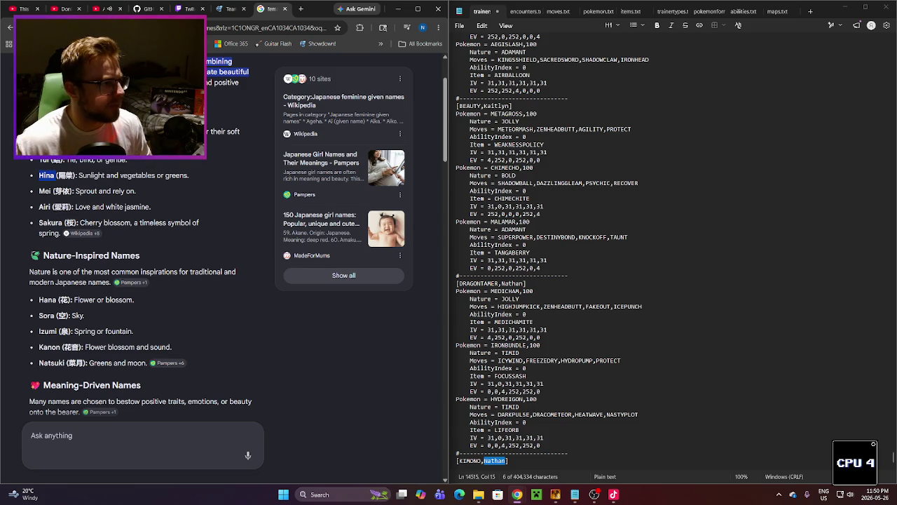
middle_click(253, 14)
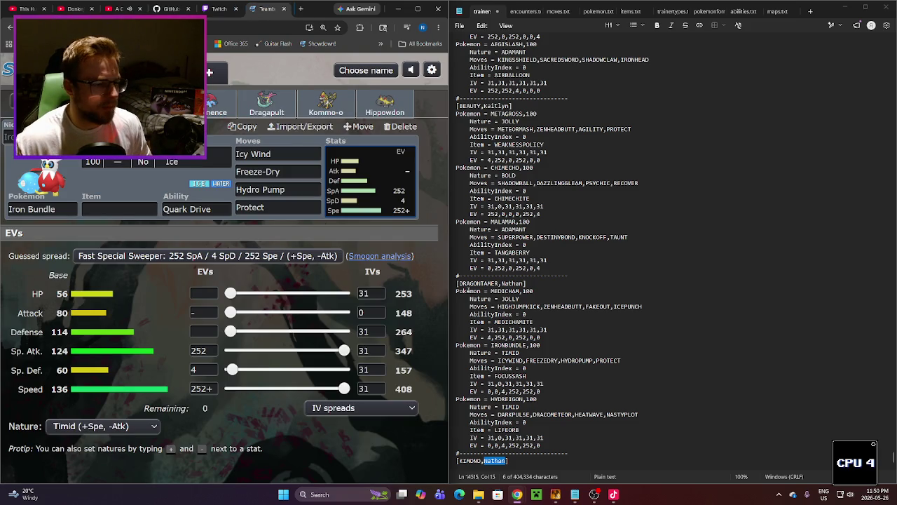
Step: Rename the KIMONO trainer to 'Hina' in trainers.txt
double_click(496, 462)
type("Hina")
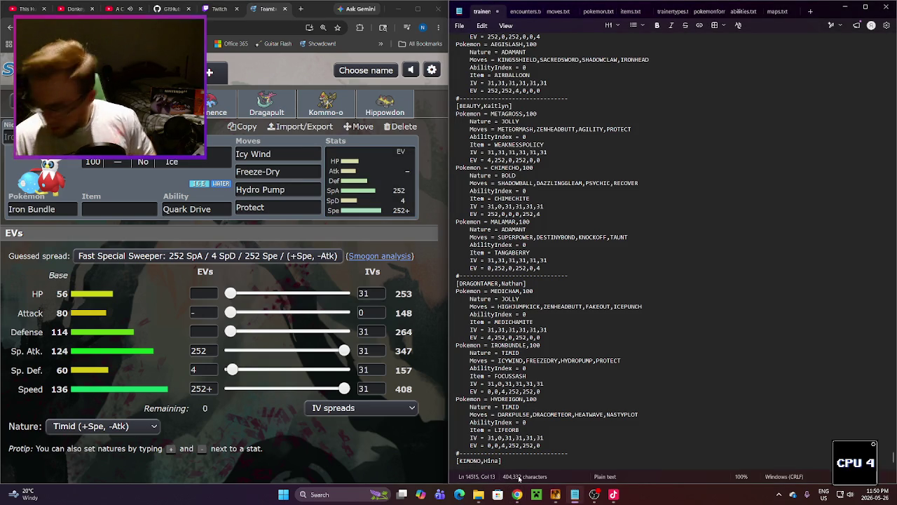
key("BackSpace")
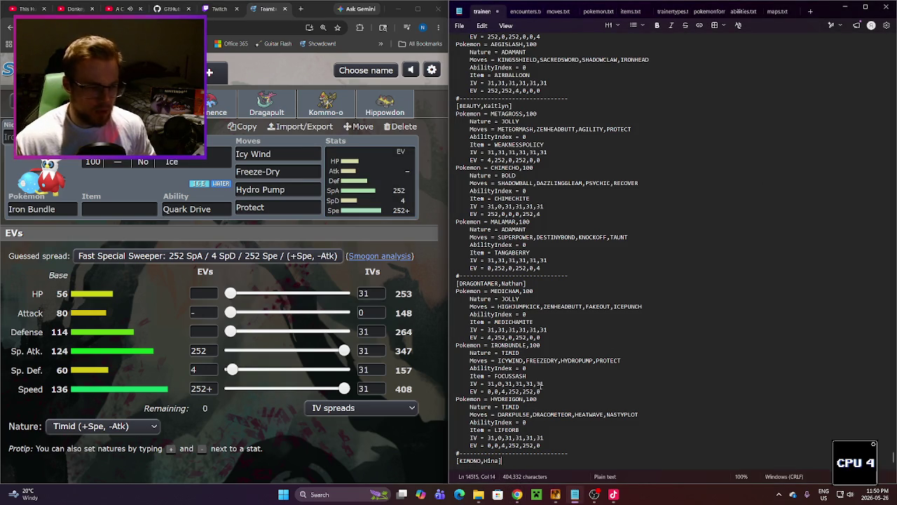
Step: Paste the saved Abomasnow, Glaceon and Jellicent team entry under the KIMONO header
key("Return")
key("super+v")
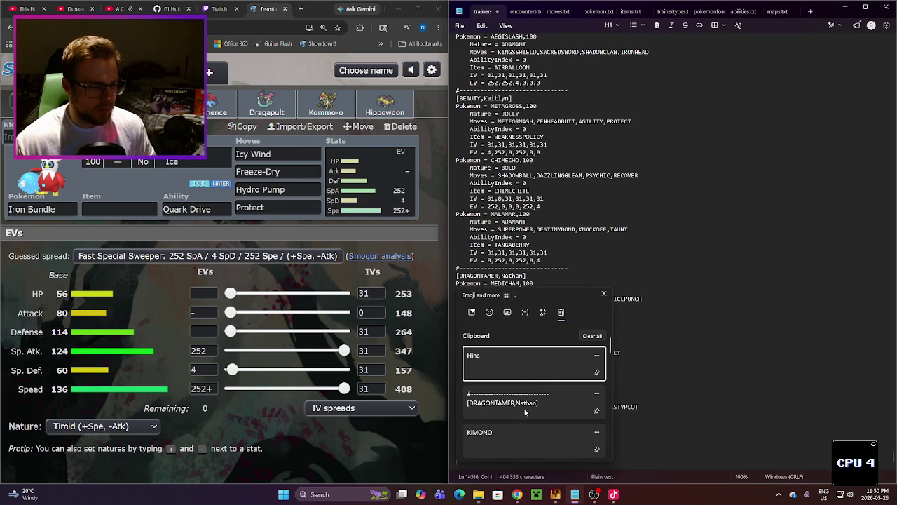
scroll(523, 419, "down", 2)
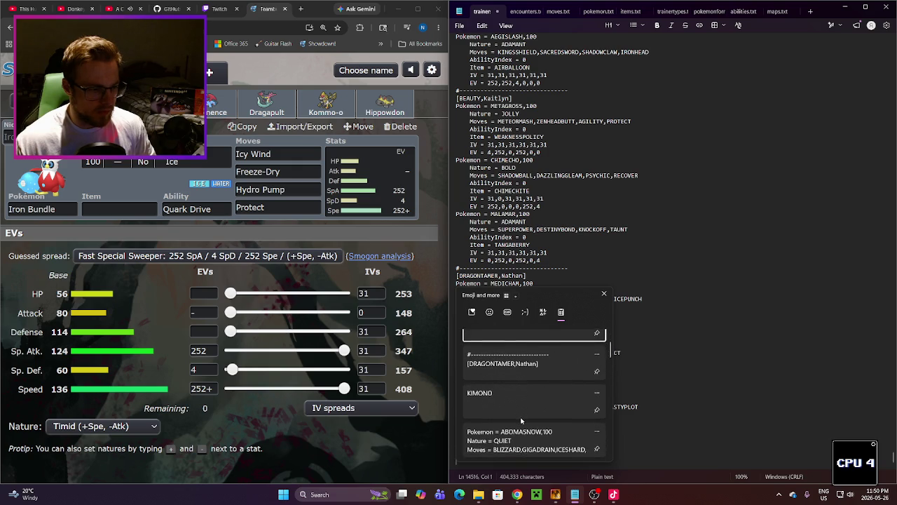
left_click(522, 420)
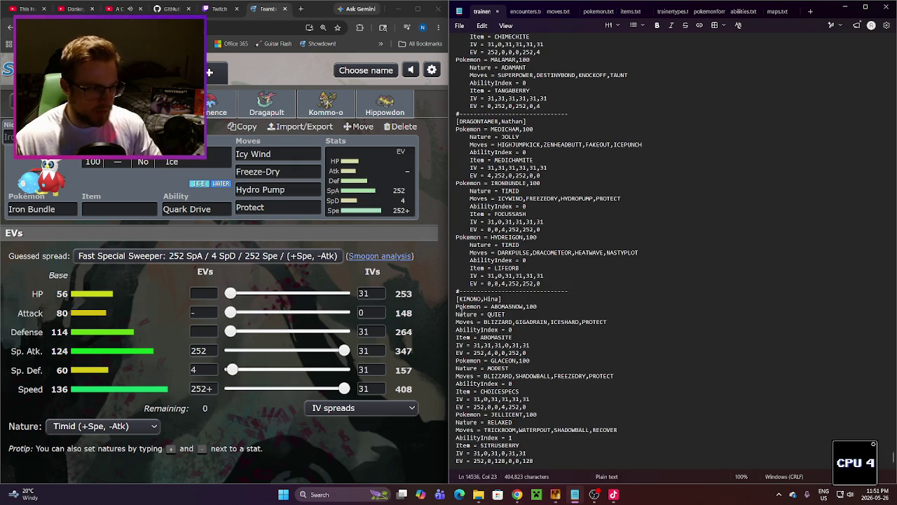
Step: Indent Abomasnow's Nature, Moves, AbilityIndex, IV and EV lines
left_click(458, 315)
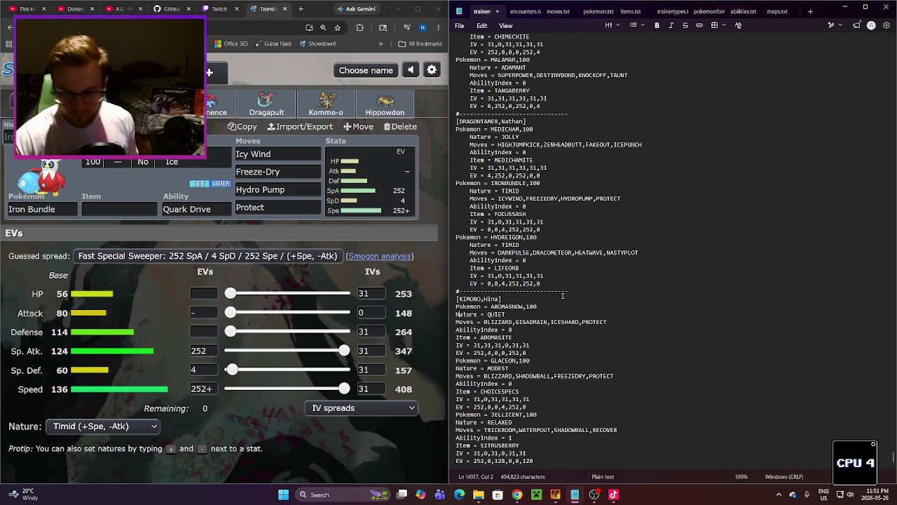
left_click(470, 322)
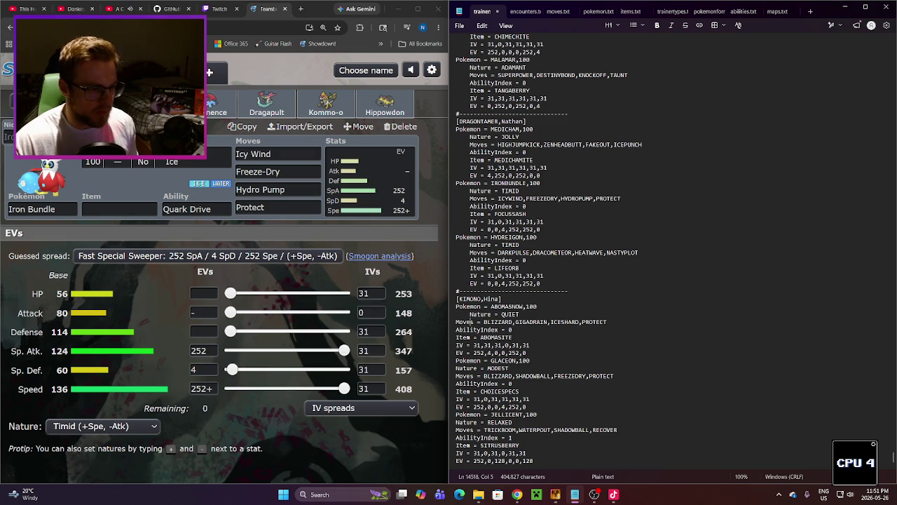
left_click(465, 330)
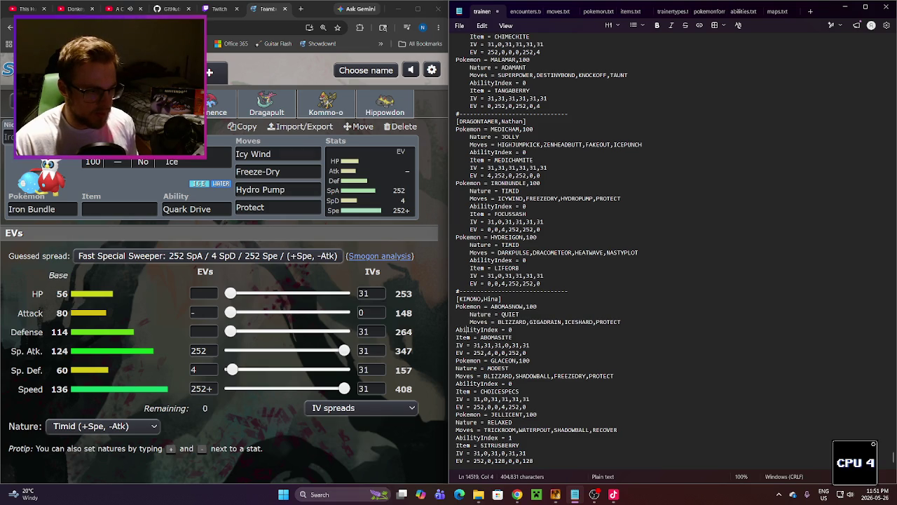
key("Down")
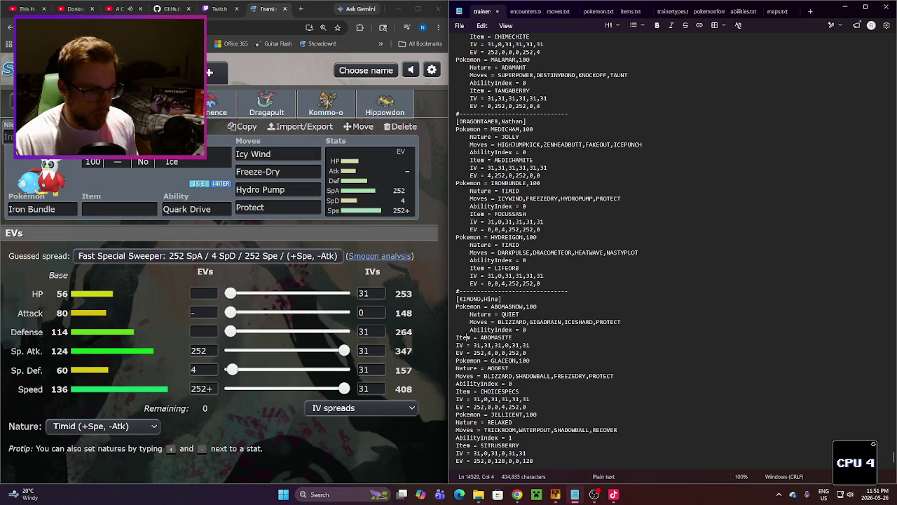
left_click(457, 345)
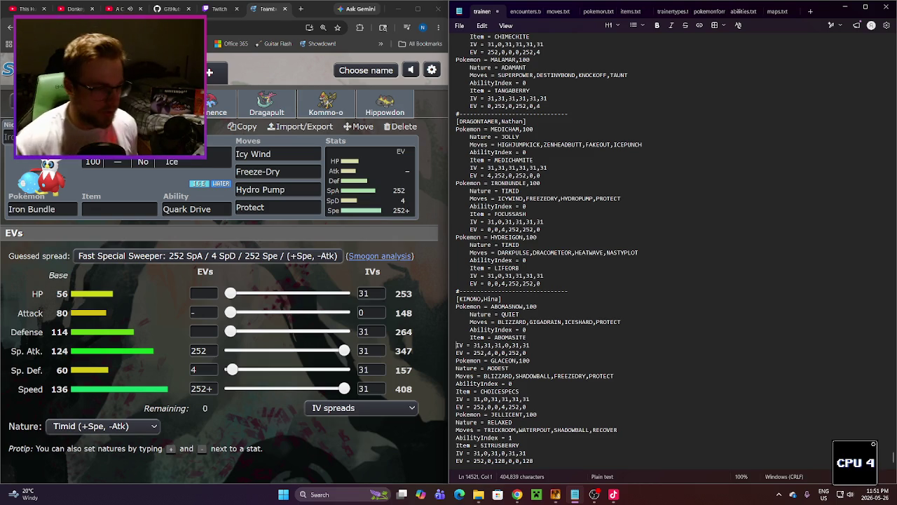
left_click(457, 353)
Step: Indent Glaceon's detail lines from Nature through EV
left_click(456, 367)
left_click_drag(456, 375, 540, 405)
key("Tab")
left_click(468, 422)
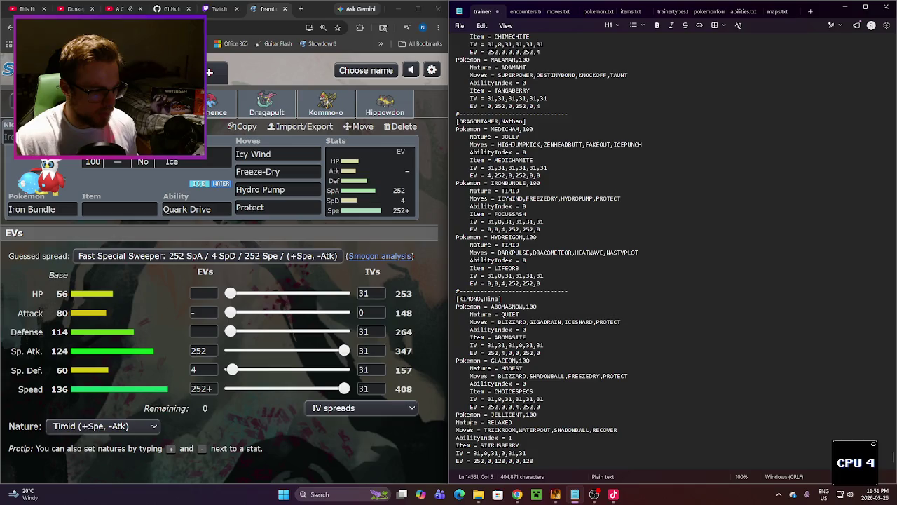
Step: Indent Jellicent's detail lines, removing the extra space before Moves
left_click(456, 422)
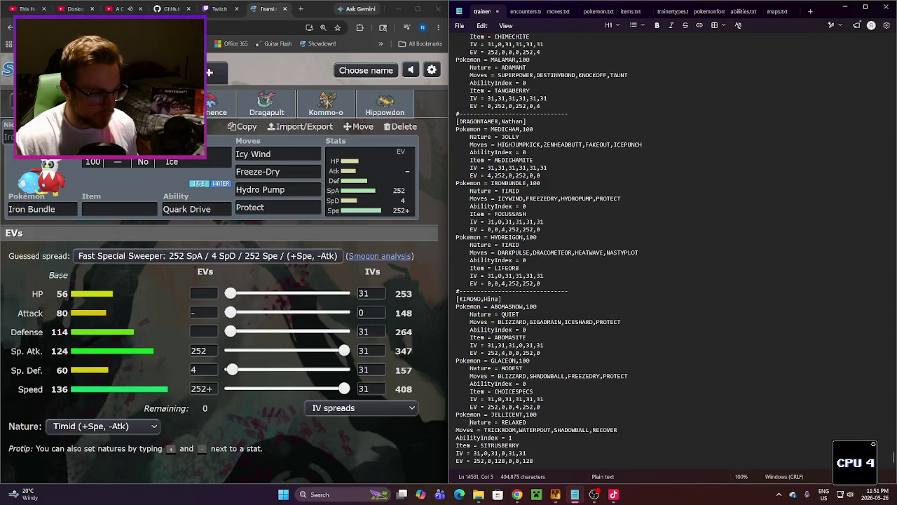
left_click(456, 430)
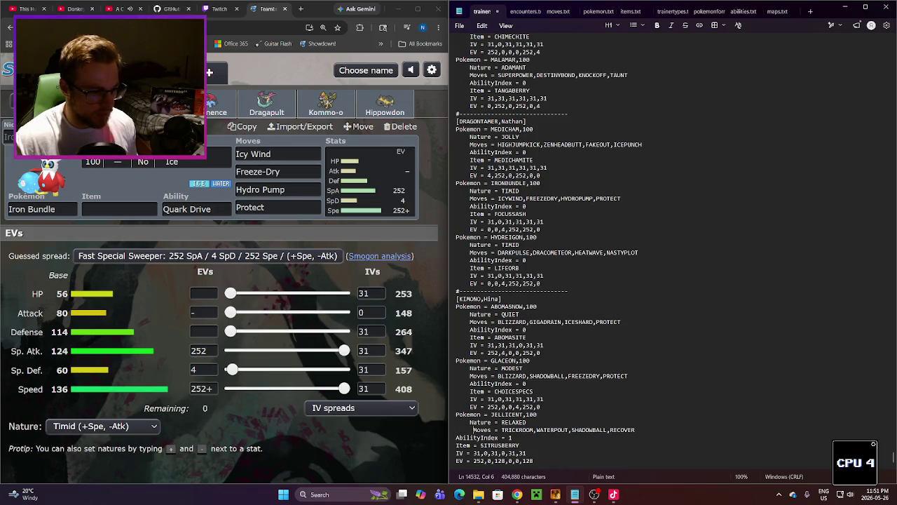
key("BackSpace")
left_click(466, 438)
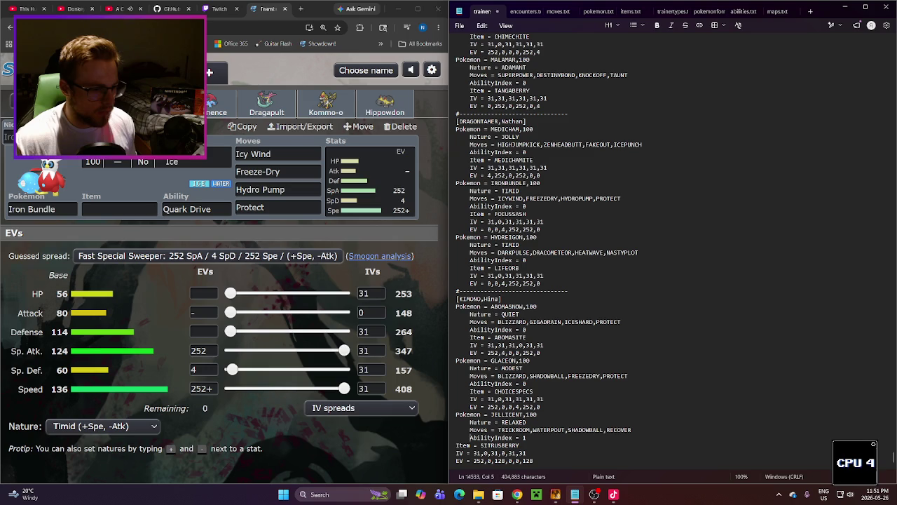
key("Home")
left_click(466, 453)
key("Home")
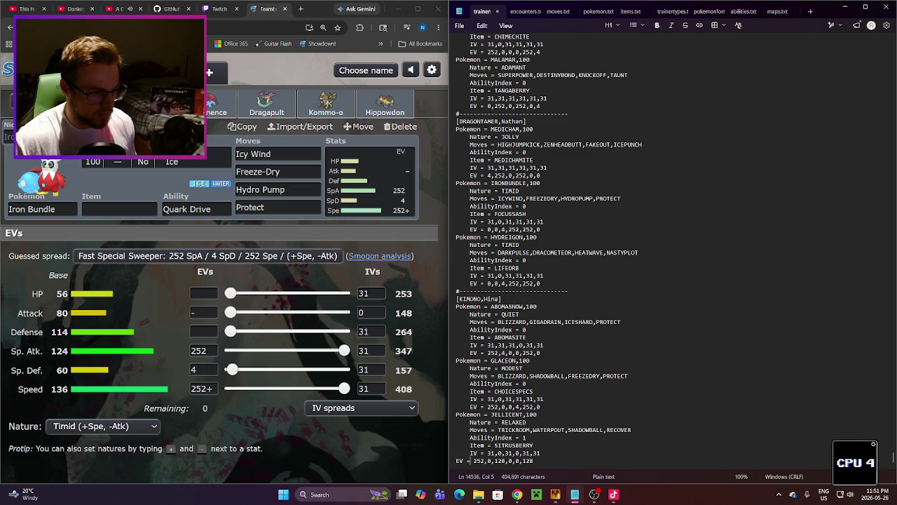
key("Home")
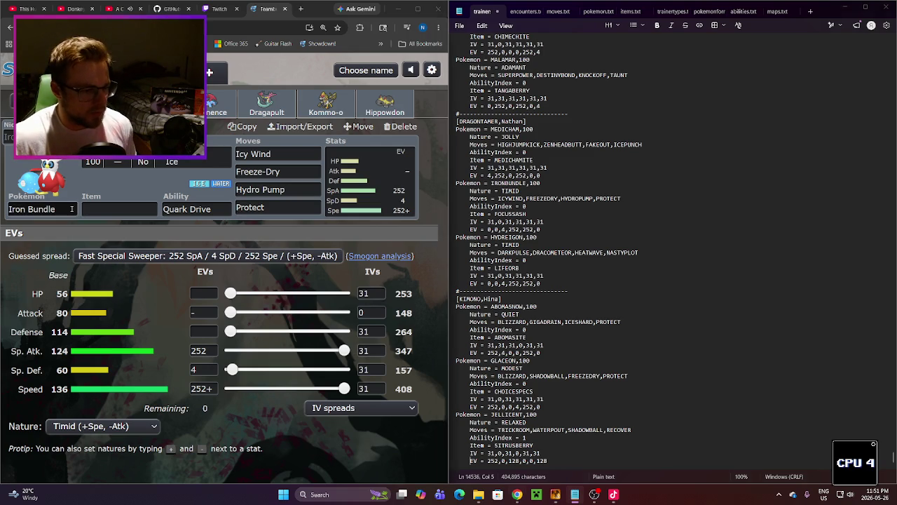
Step: Replace Iron Bundle with Walrein in the team's slot
left_click(72, 208)
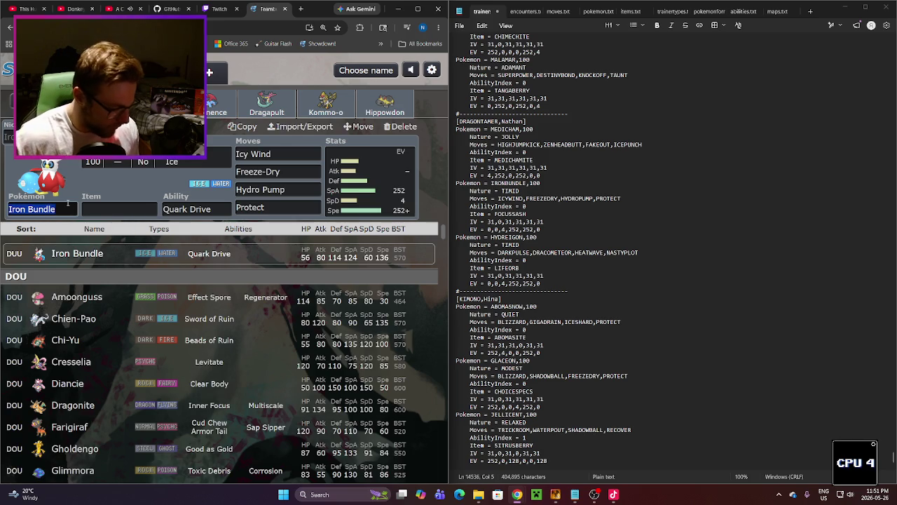
type("wal")
key("Down")
key("Return")
key("Tab")
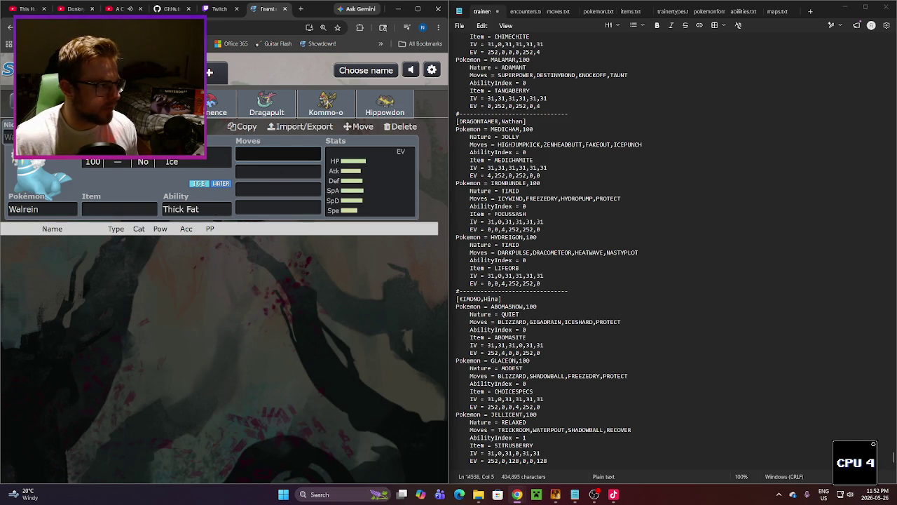
Step: Change the team's format to National Dex
left_click(21, 101)
left_click(56, 161)
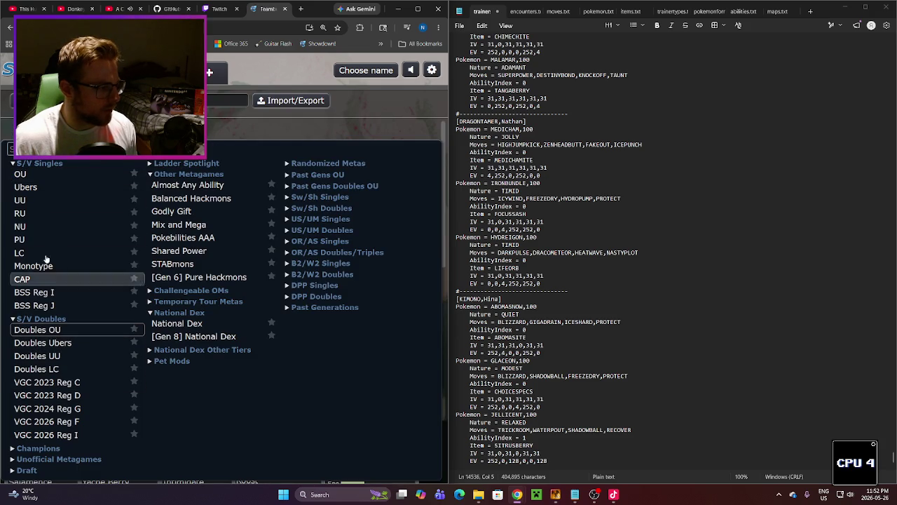
left_click(196, 323)
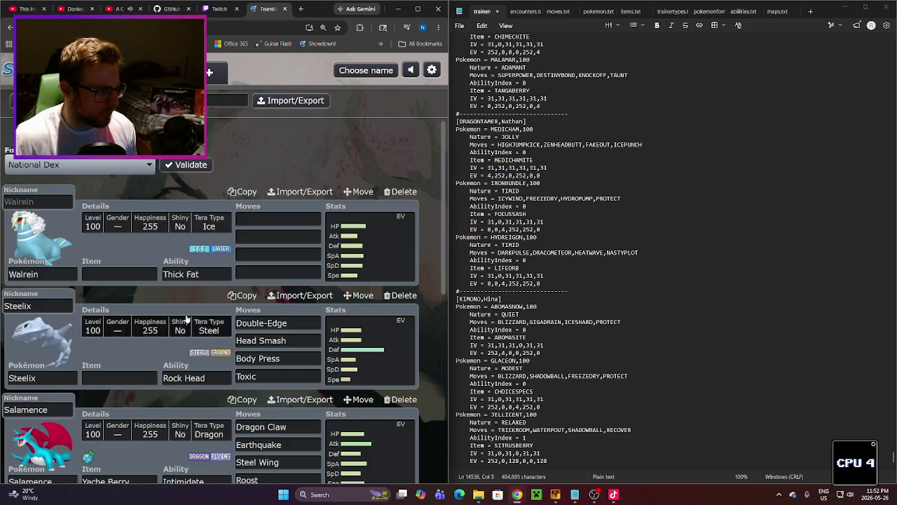
left_click(278, 218)
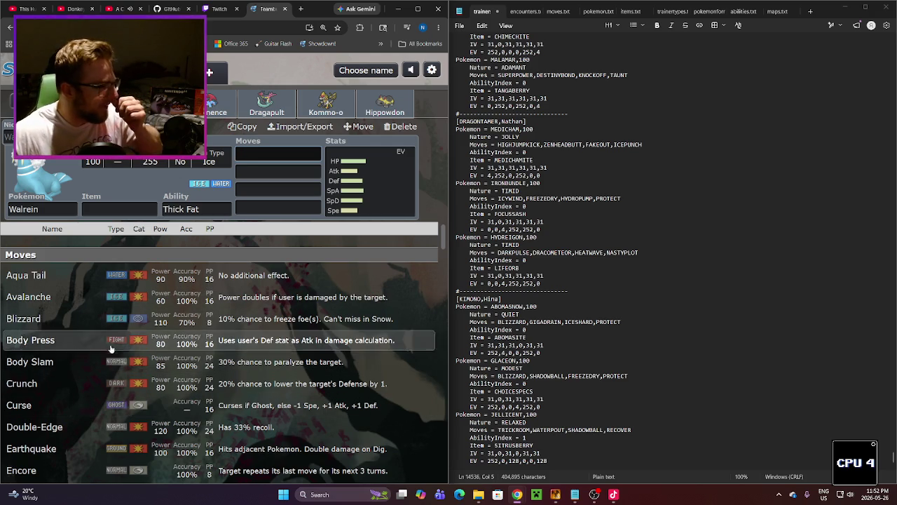
Step: Give Walrein the moves Blizzard, Hydro Pump, Protect and Yawn
left_click(117, 327)
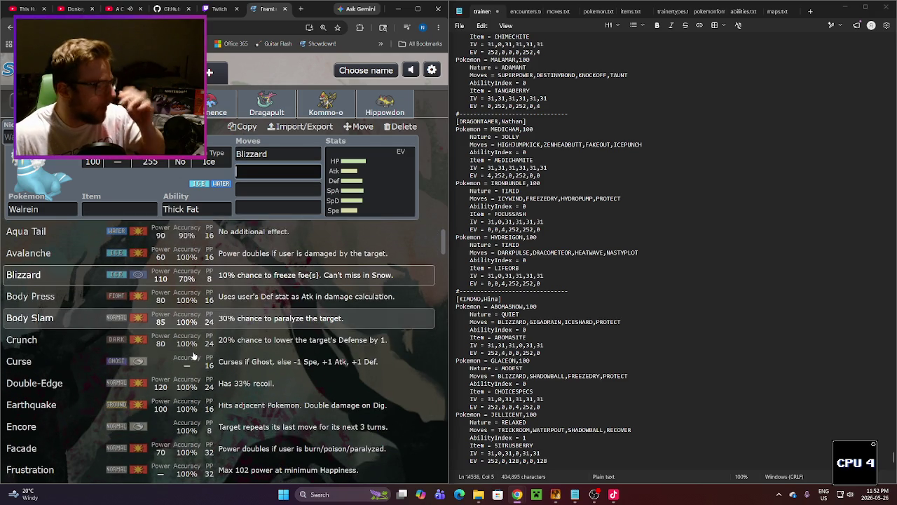
scroll(195, 361, "down", 3)
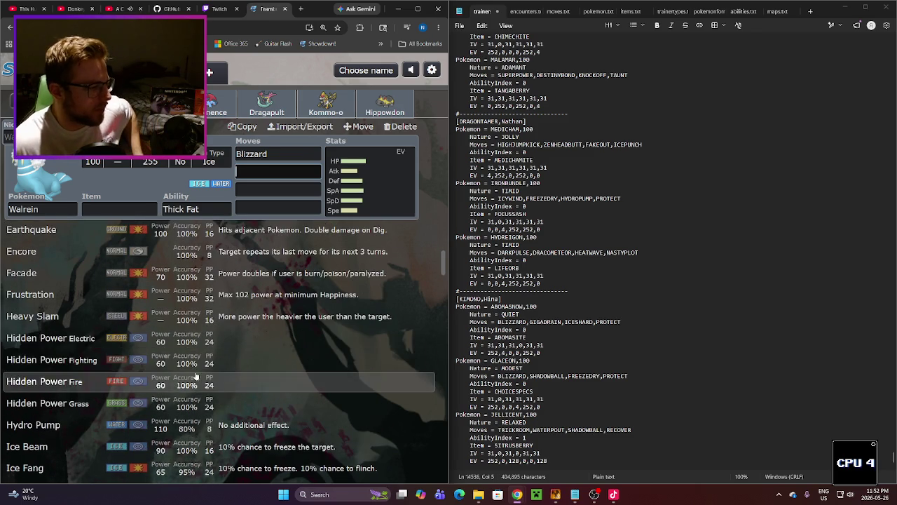
left_click(184, 425)
scroll(158, 290, "down", 4)
scroll(142, 336, "down", 2)
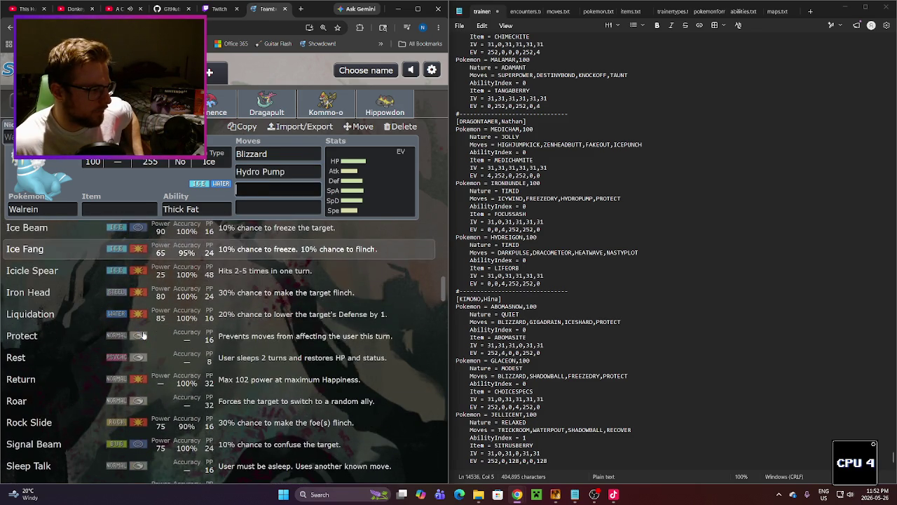
scroll(126, 302, "down", 1)
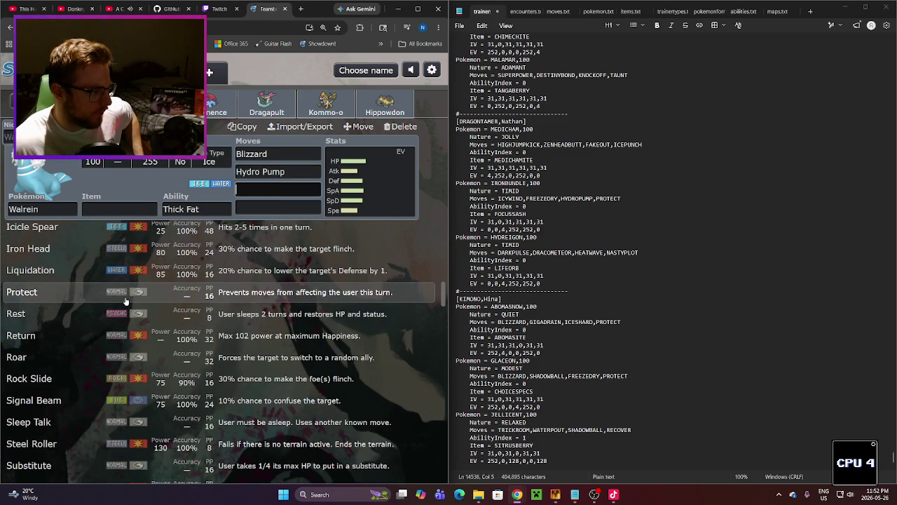
left_click(126, 302)
scroll(140, 330, "down", 3)
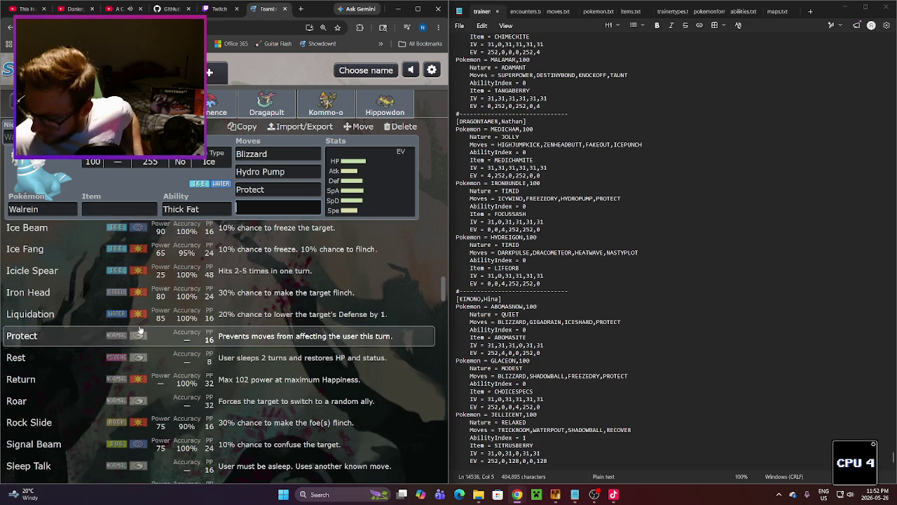
scroll(140, 330, "down", 2)
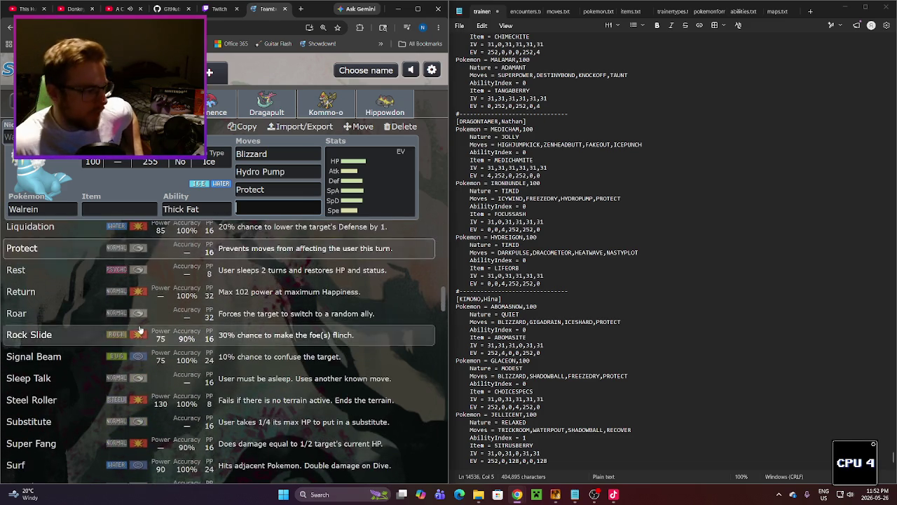
scroll(141, 329, "down", 3)
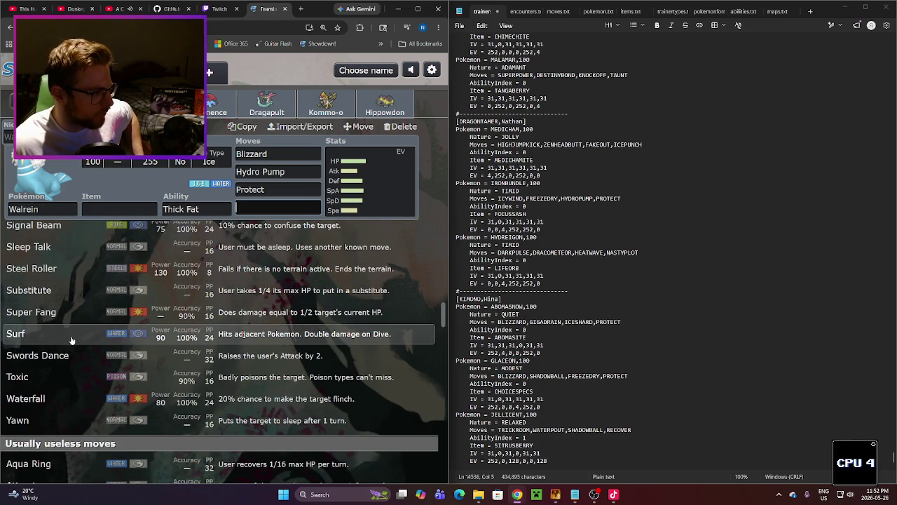
left_click(98, 419)
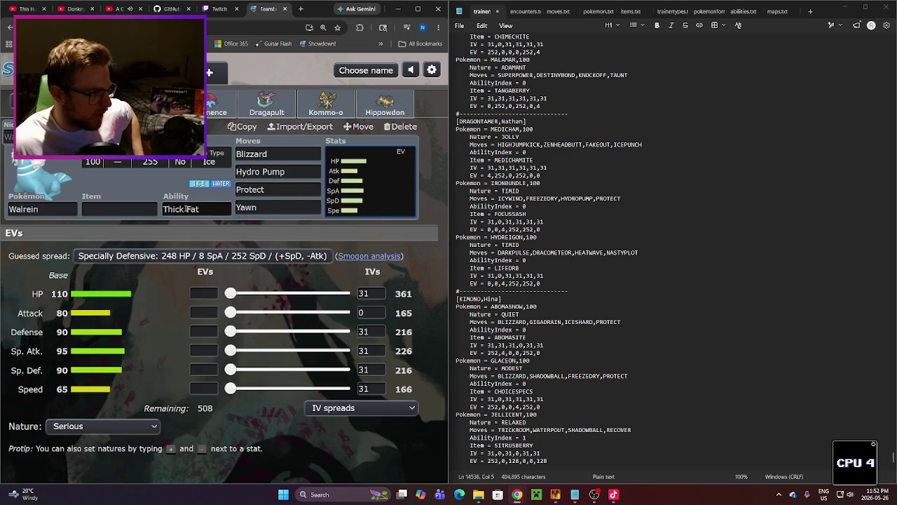
Step: Set Walrein's item to Leftovers and ability to Ice Body, and open its EV editor
left_click(120, 209)
left_click(81, 425)
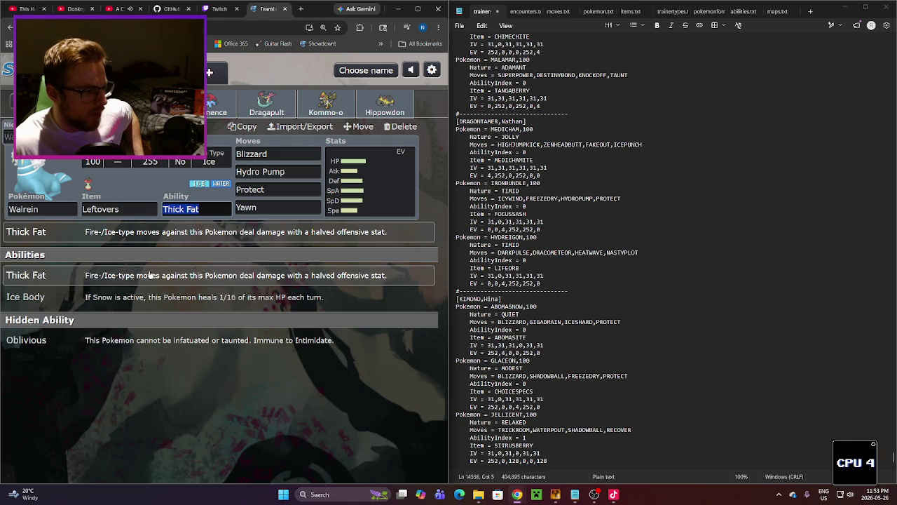
left_click(280, 300)
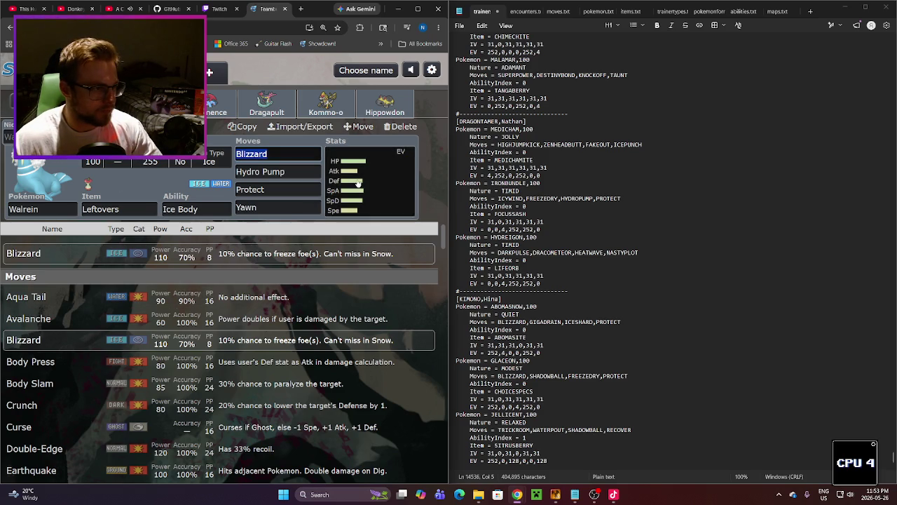
left_click(392, 210)
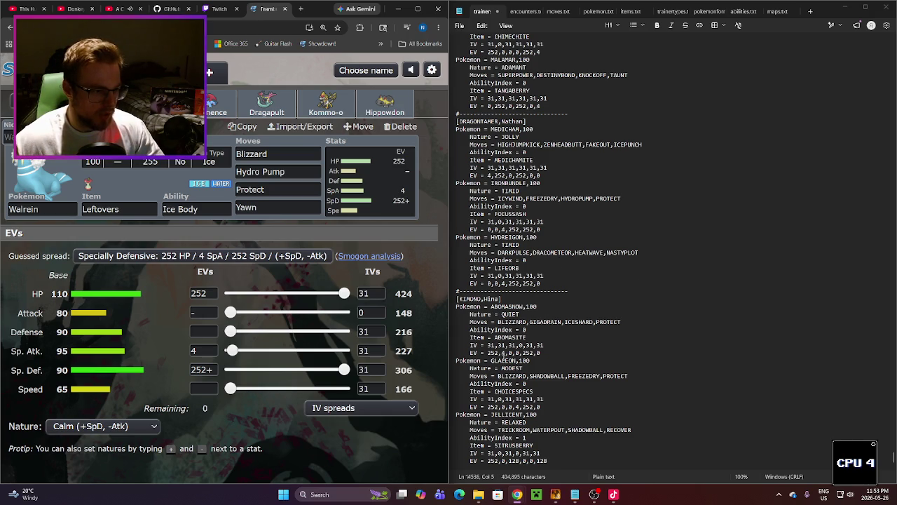
double_click(503, 360)
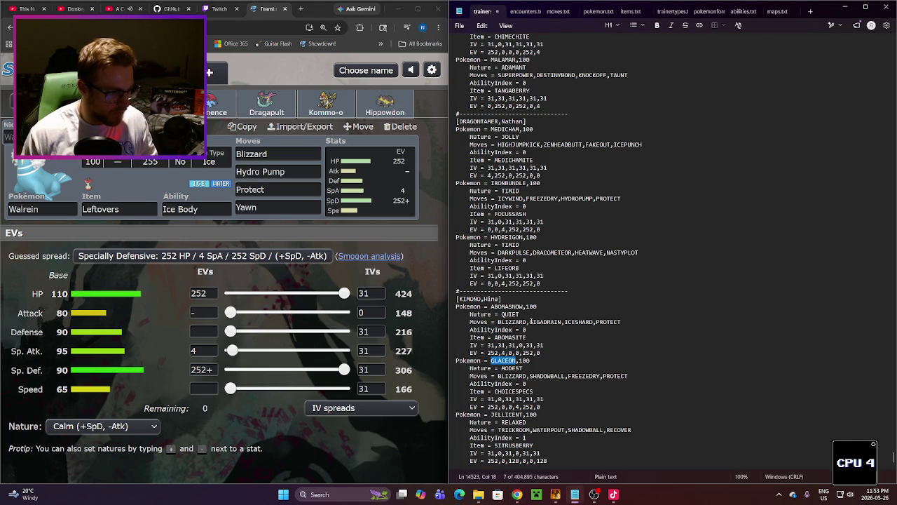
Step: Rename GLACEON to WALREIN and replace SHADOWBALL and FREEZEDRY with HYDROPUMP and YAWN
type("WALR")
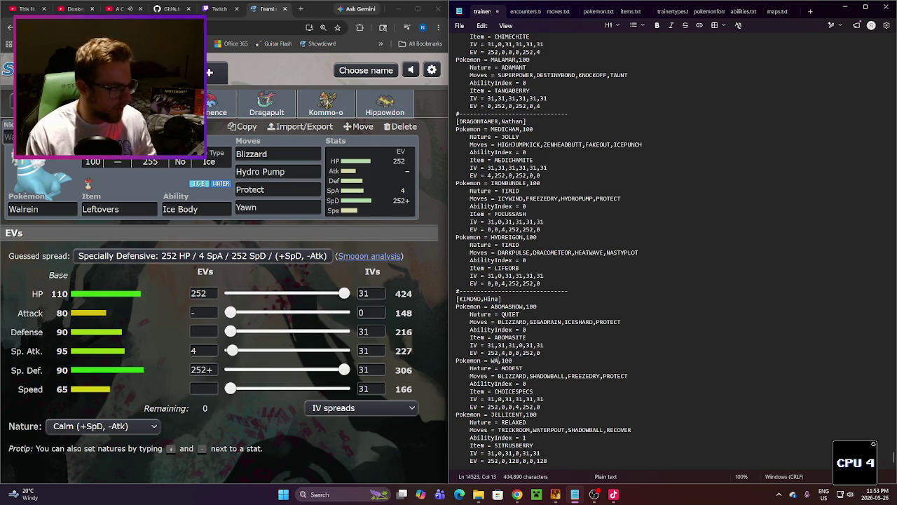
type("EIN")
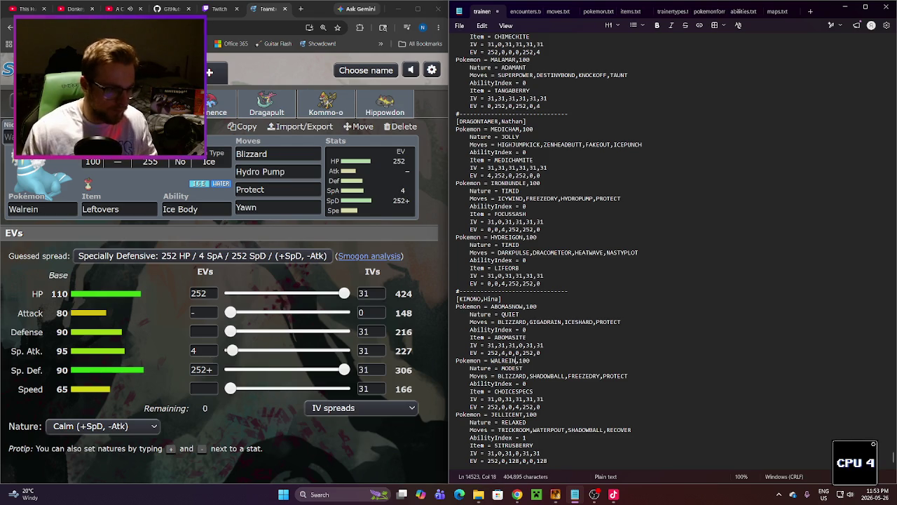
double_click(519, 368)
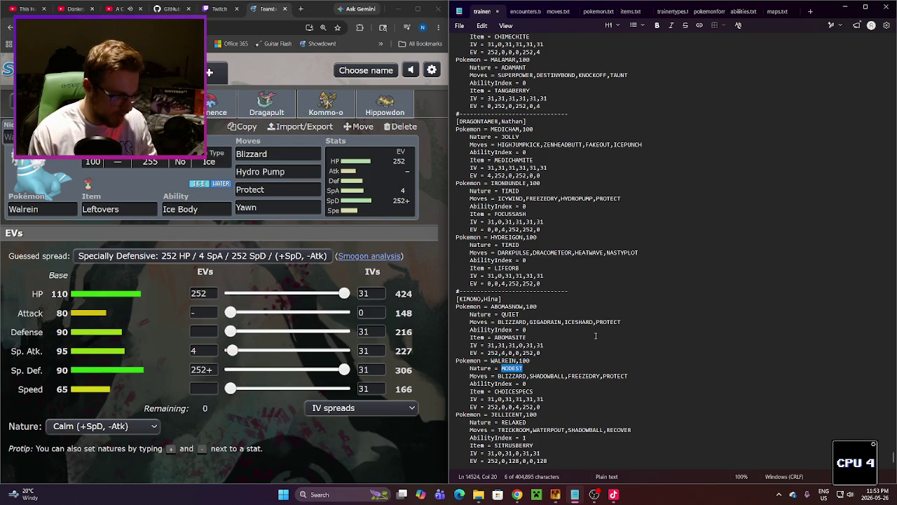
double_click(531, 377)
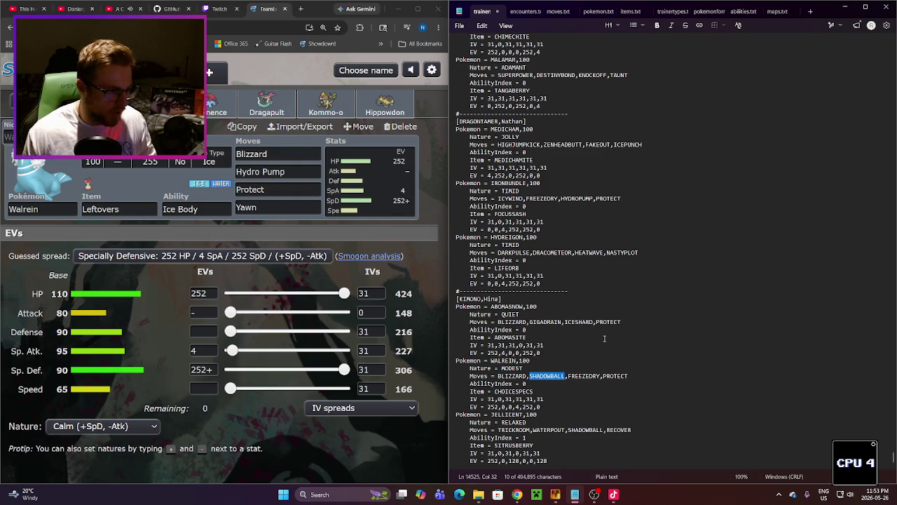
type("HYDROPUM")
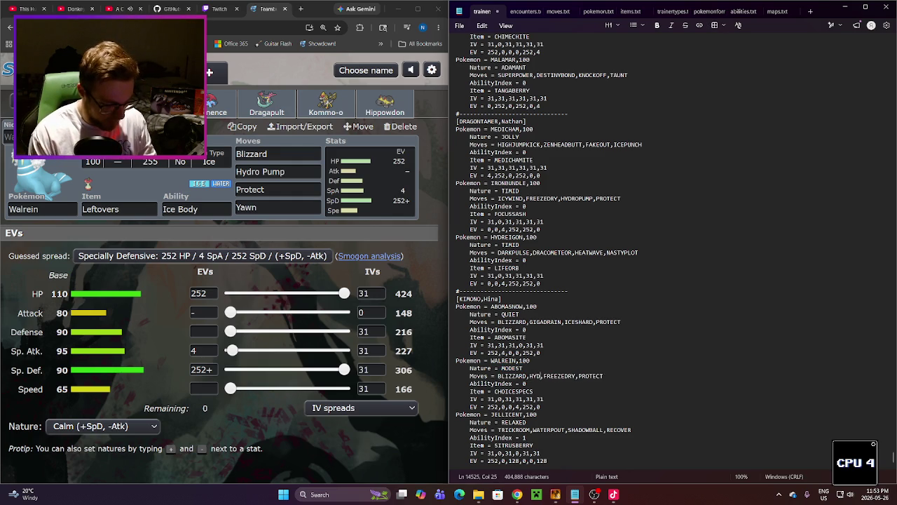
type("P")
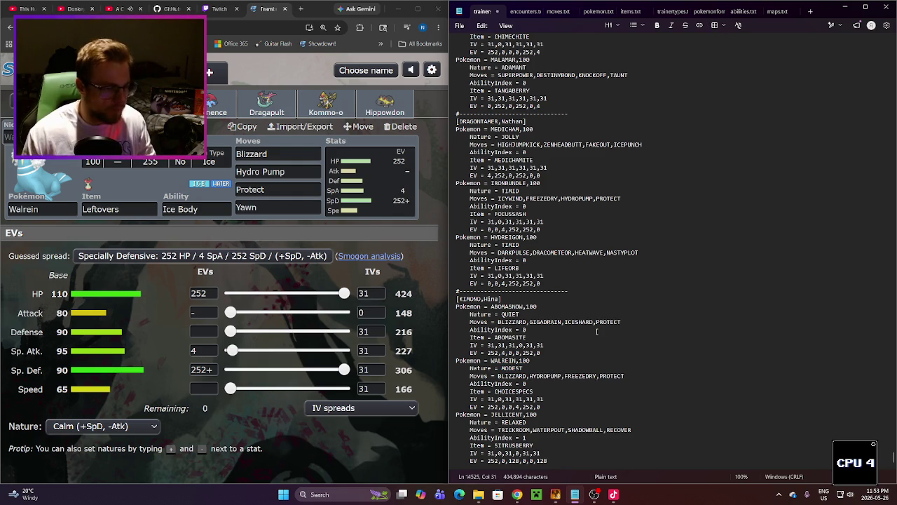
double_click(579, 377)
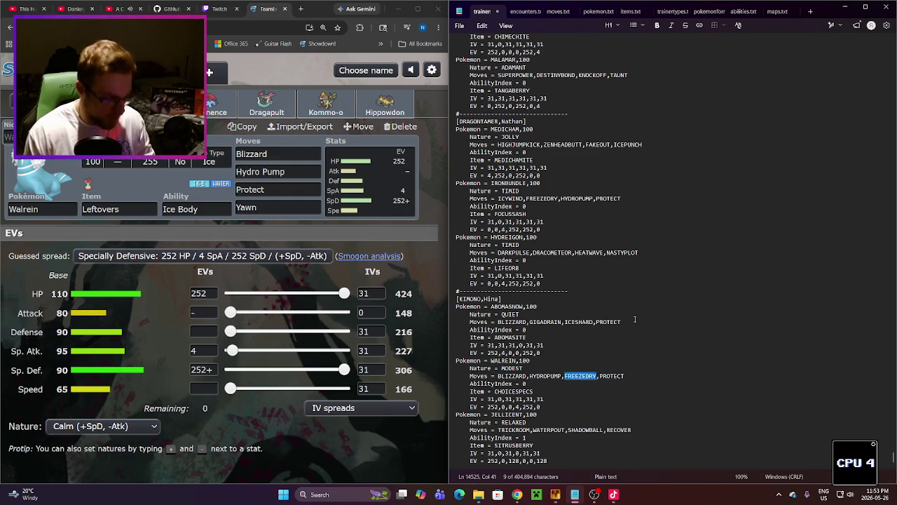
type("YAWN")
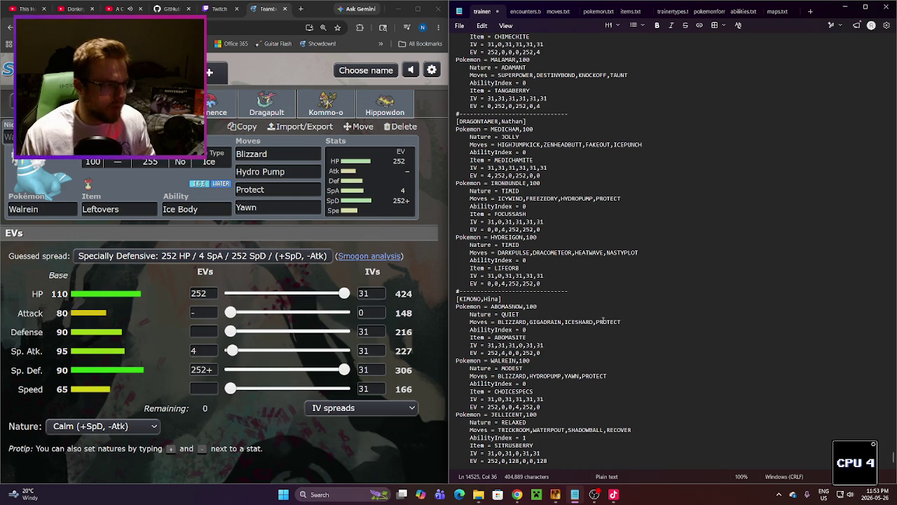
Step: Start replacing Steelix with a different species in the Teambuilder
left_click(151, 106)
left_click(50, 210)
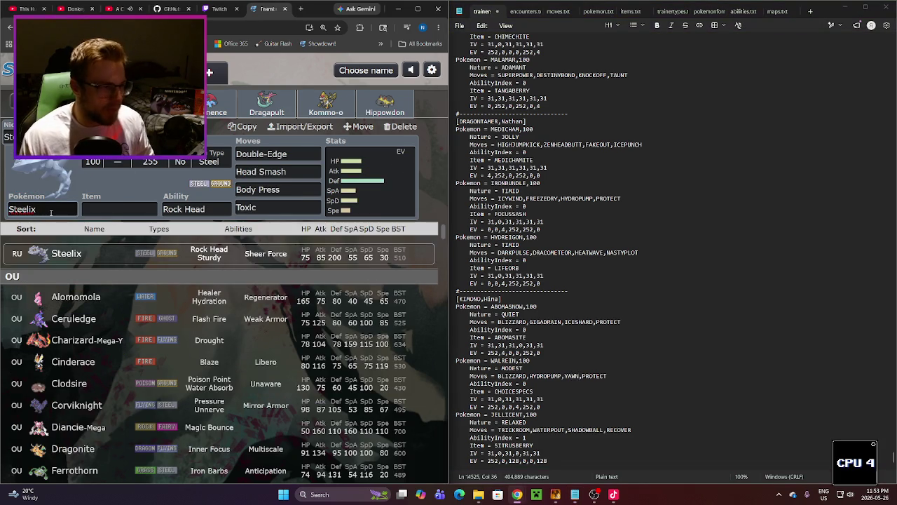
key("ctrl+a")
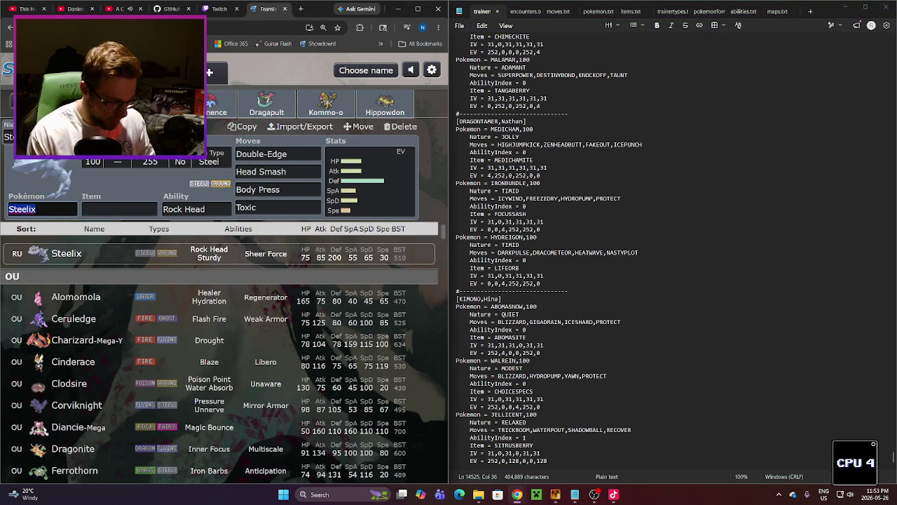
Step: Replace the set's Pokémon with Wailord and give it the Oblivious ability
type("WAIL")
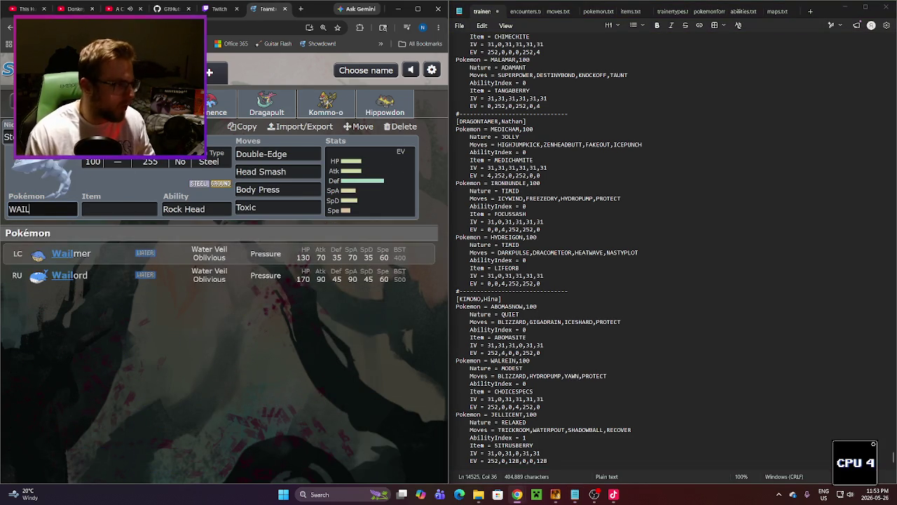
key("Down")
key("Return")
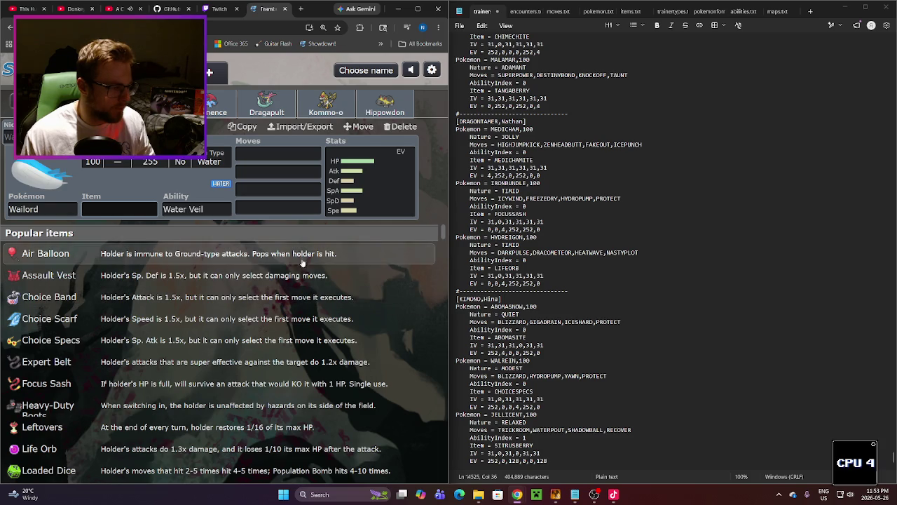
left_click(196, 209)
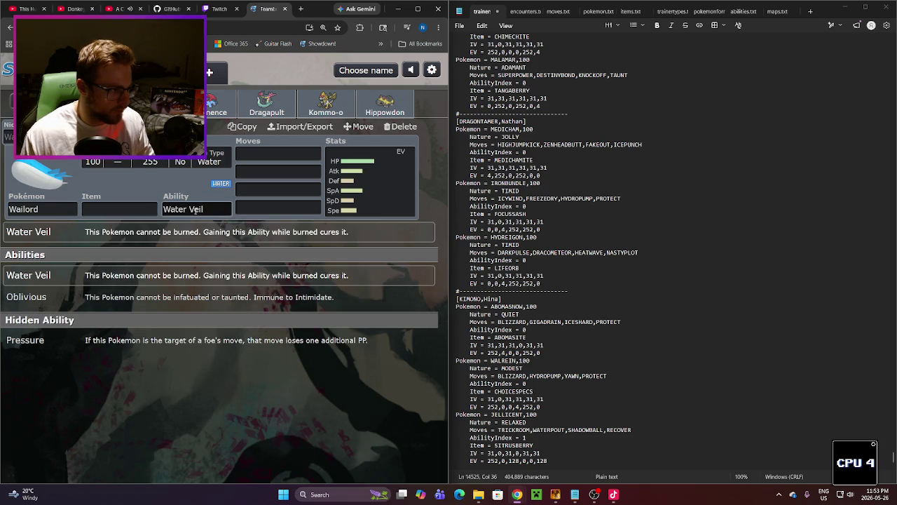
left_click(219, 299)
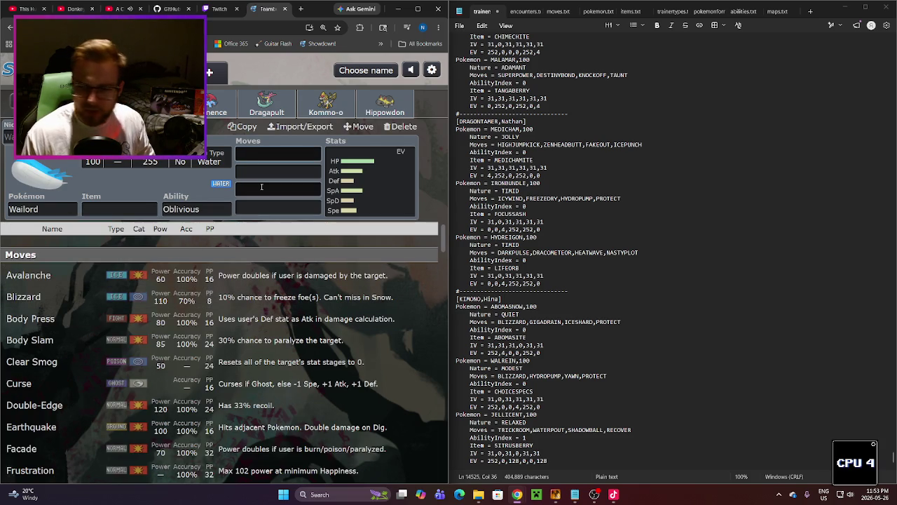
Step: Add Blizzard and Water Spout as Wailord's first two moves
left_click(167, 302)
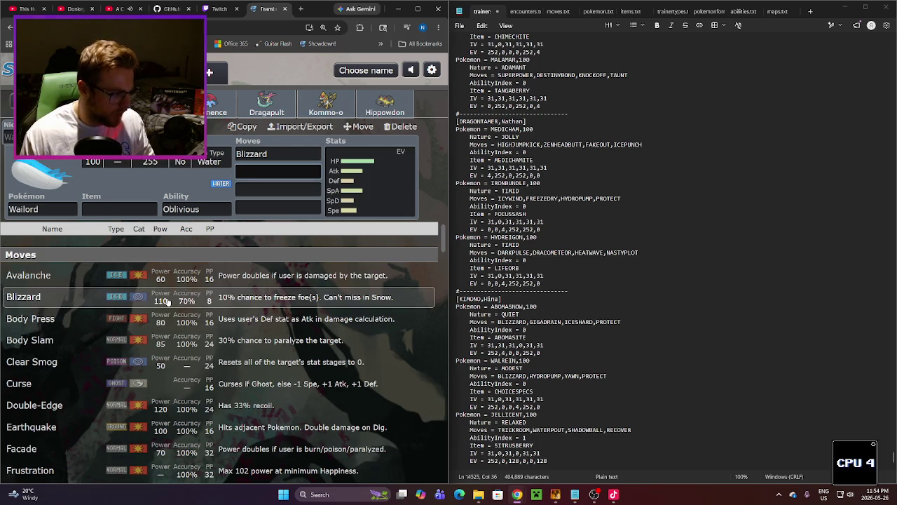
type("WAT")
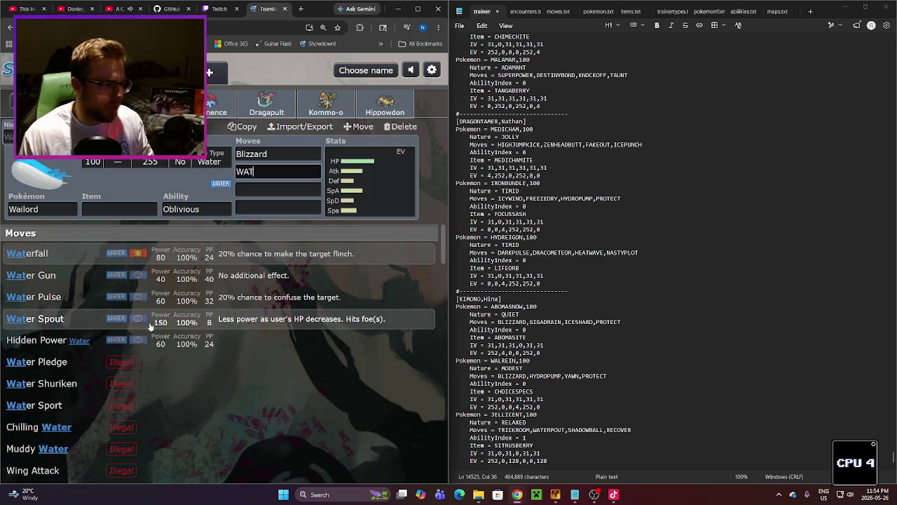
left_click(149, 327)
Step: Add Surf as the third move and Protect as the fourth
scroll(140, 328, "down", 3)
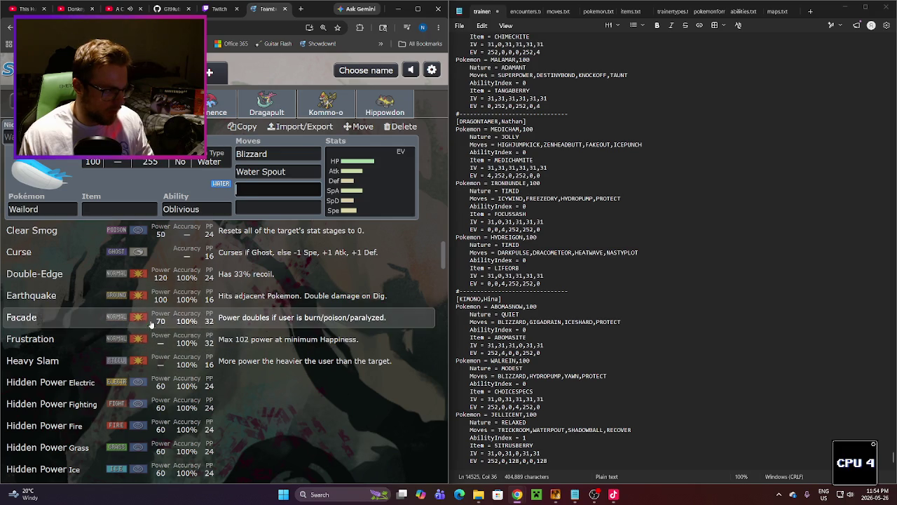
scroll(151, 323, "up", 5)
scroll(144, 305, "down", 8)
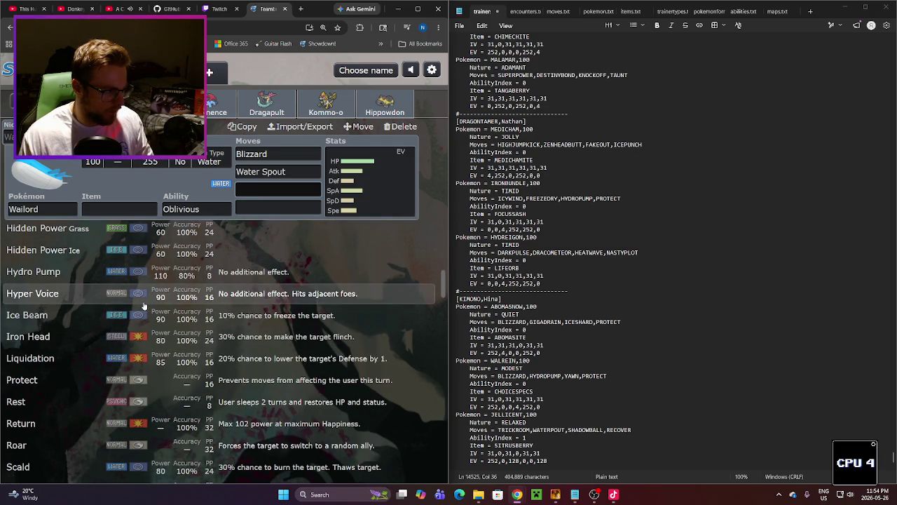
scroll(144, 305, "up", 4)
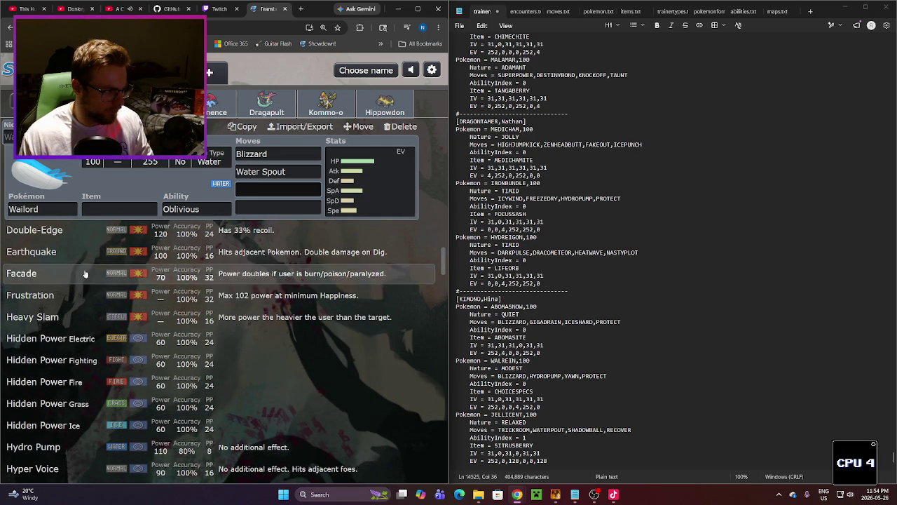
scroll(77, 281, "down", 4)
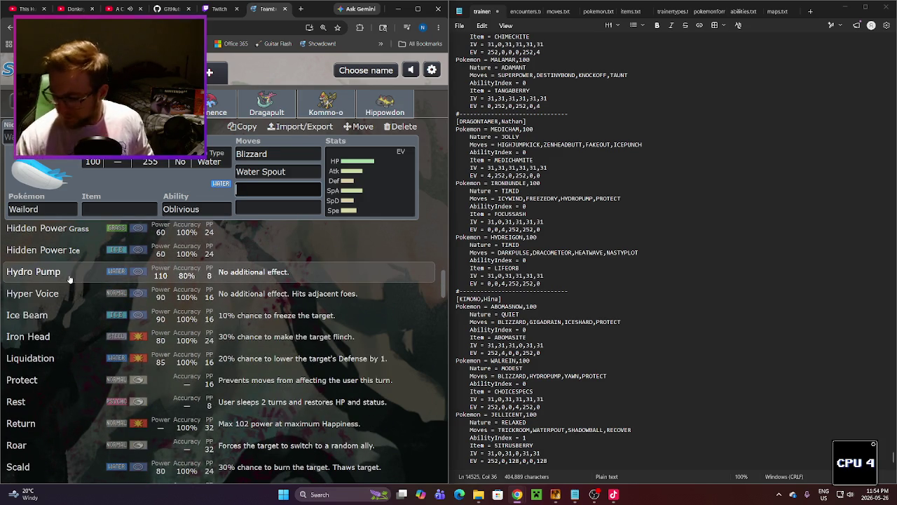
scroll(70, 298, "down", 3)
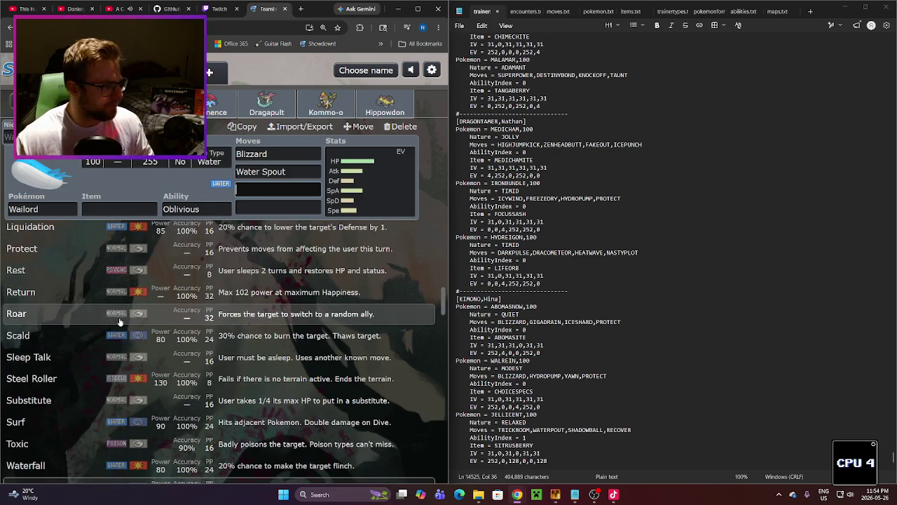
scroll(120, 421, "down", 3)
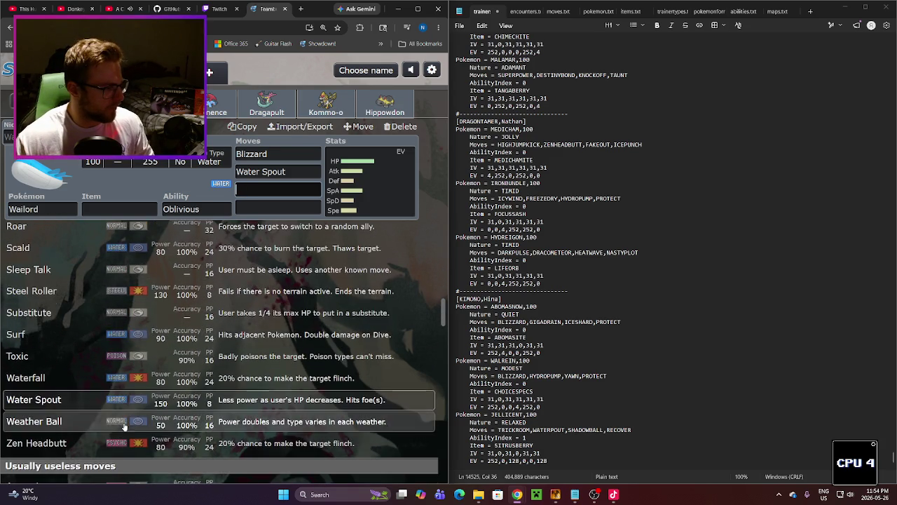
left_click(120, 345)
scroll(161, 351, "down", 8)
scroll(169, 351, "down", 1)
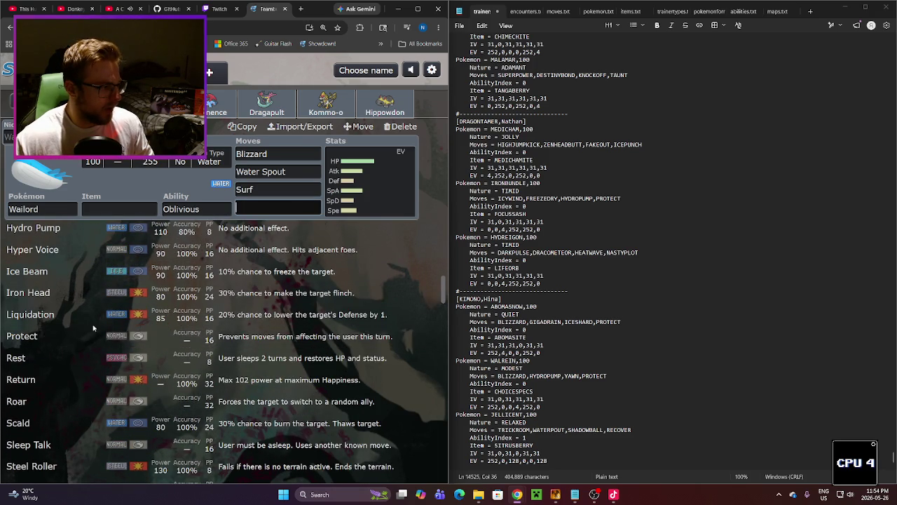
left_click(62, 341)
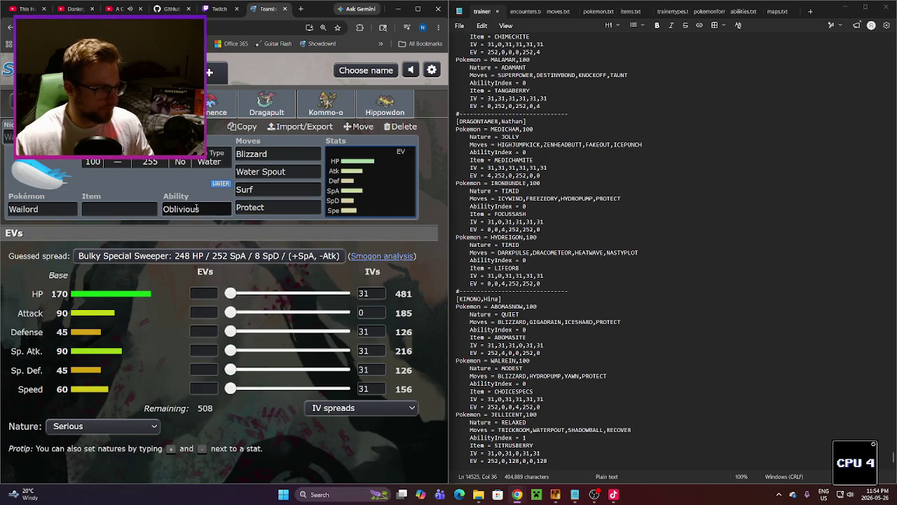
Step: Give Wailord a Sitrus Berry as its held item
left_click(133, 213)
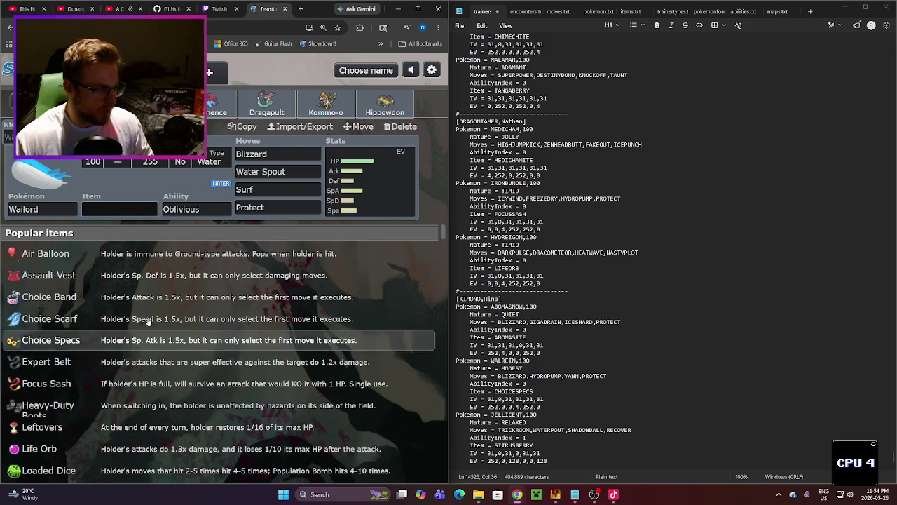
type("Sl")
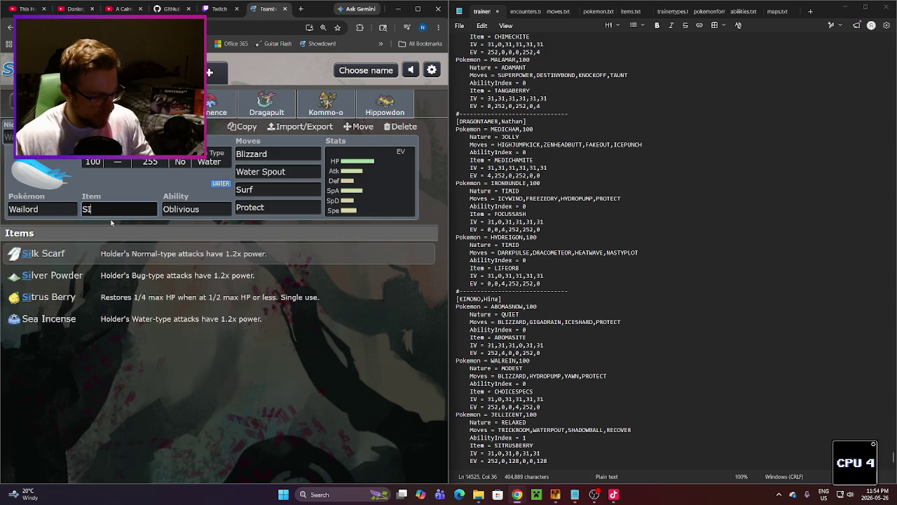
type("t")
key("BackSpace")
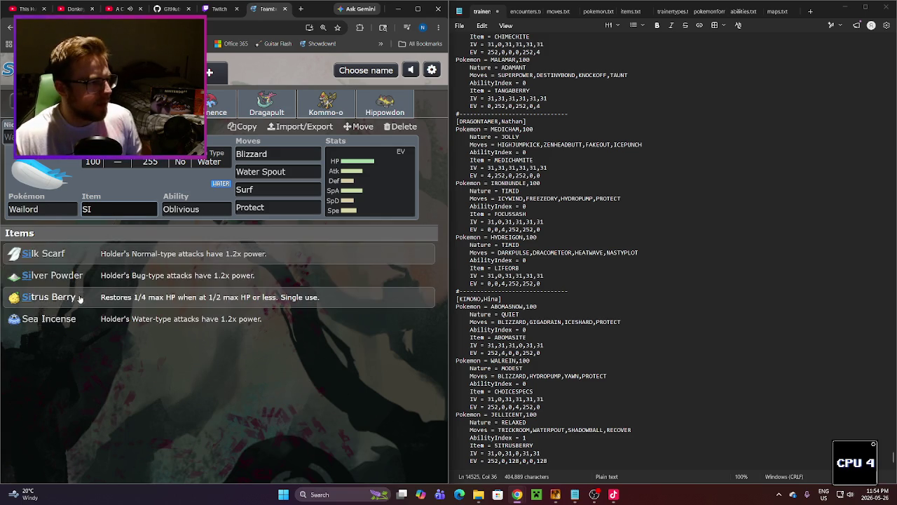
left_click(80, 298)
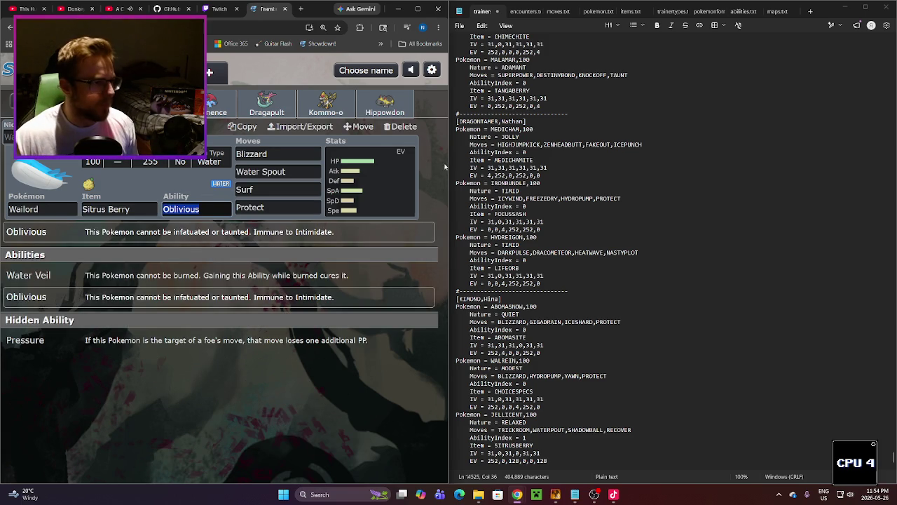
Step: Bring up Wailord's EV spread, then open Walrein's set and select its fifth EV value
left_click(410, 209)
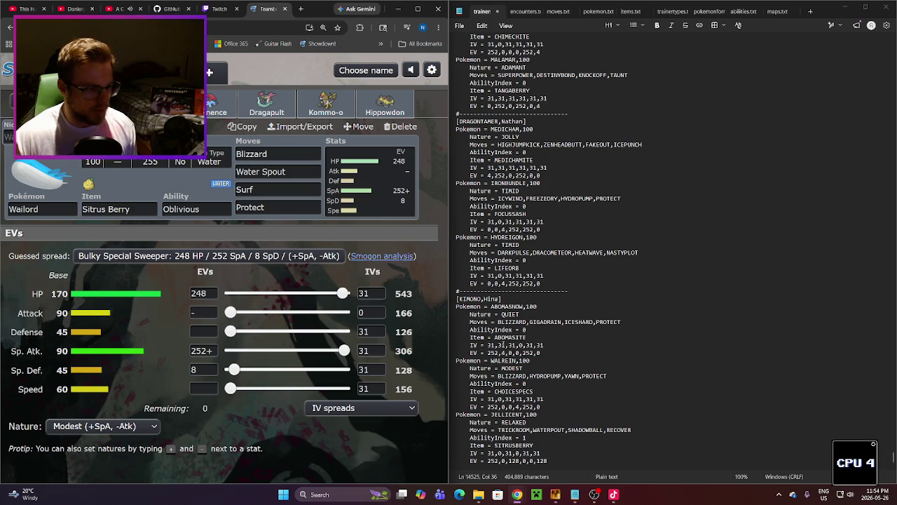
left_click(148, 105)
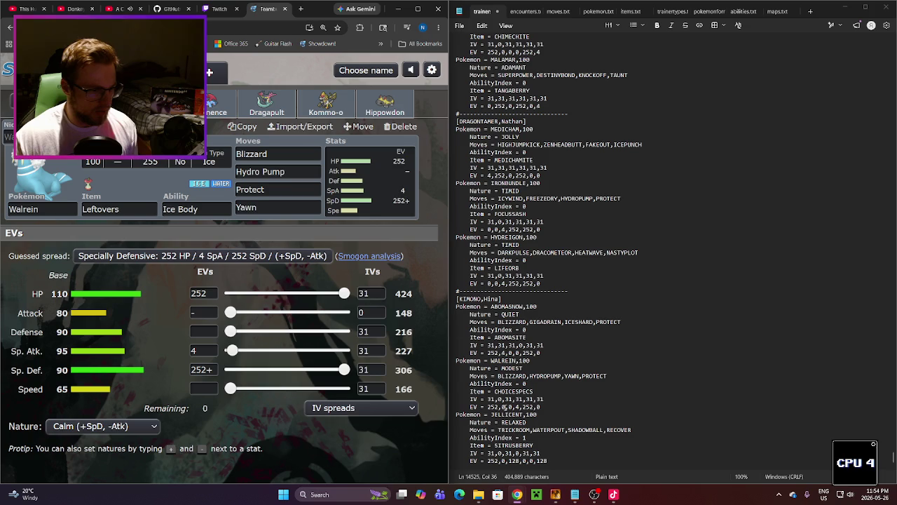
double_click(529, 408)
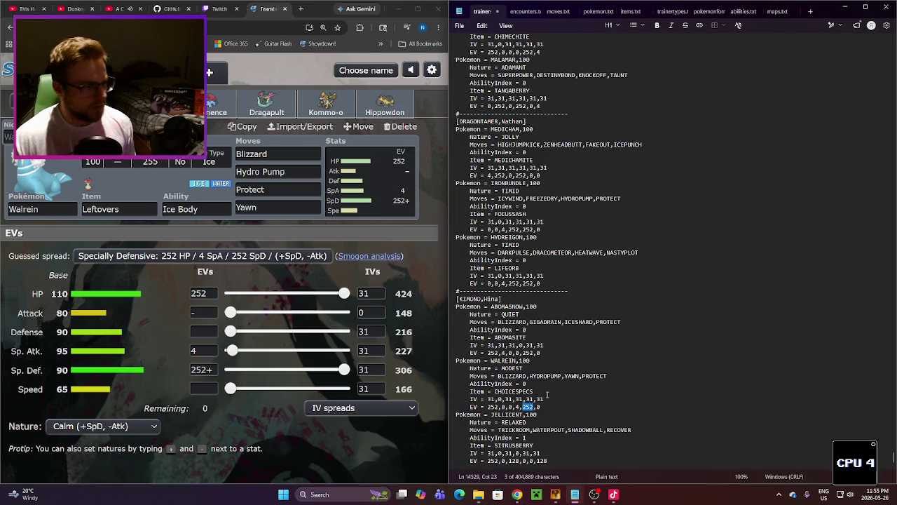
Step: Edit the WALREIN entry's EV line in trainers.txt to read 252,0,0,0,4,252
type("04")
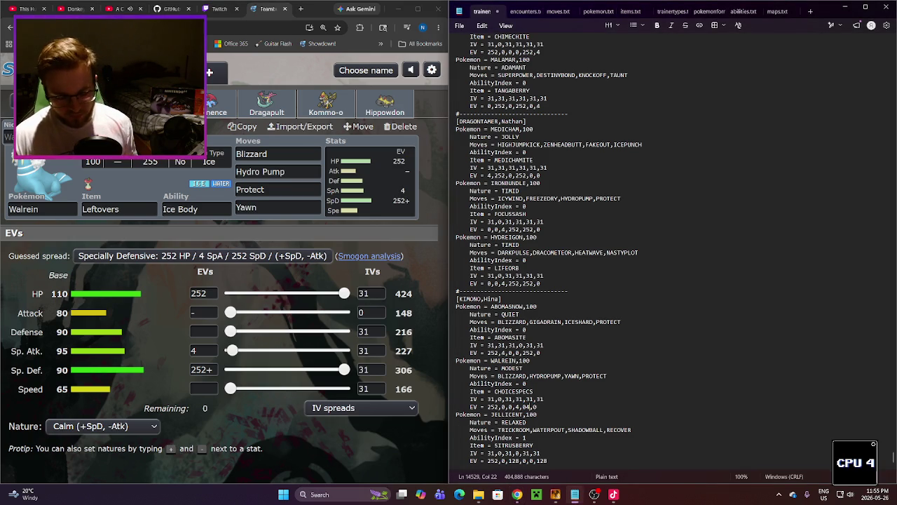
key("Left")
key("Left")
key("Left")
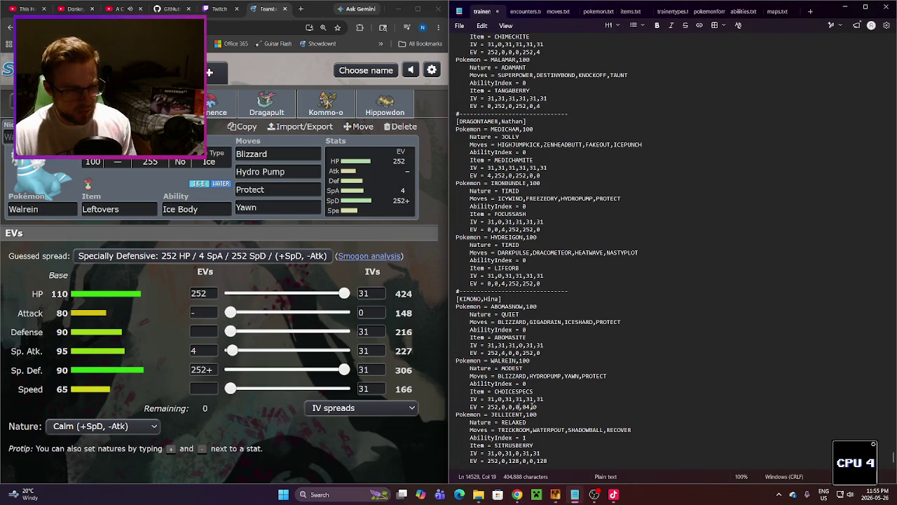
key("Delete")
key("End")
key("shift+Right")
key("shift+Left")
key("shift+Left")
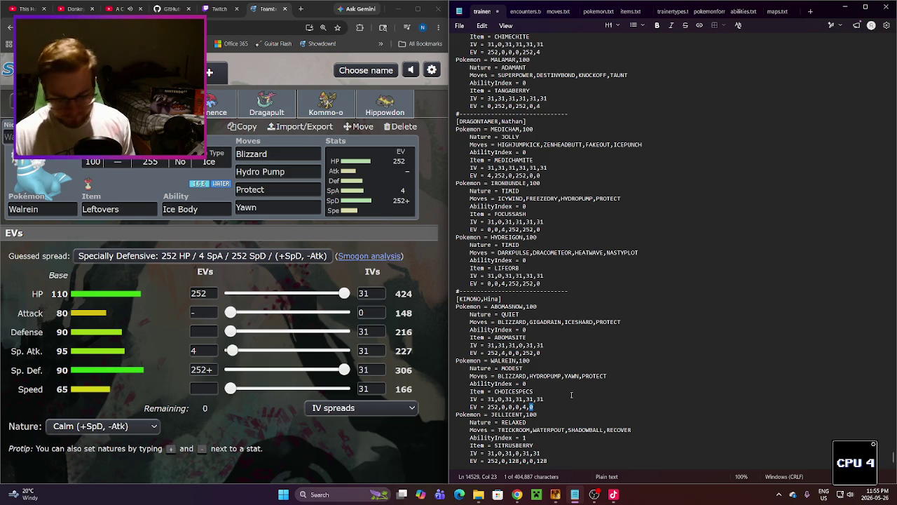
type("252")
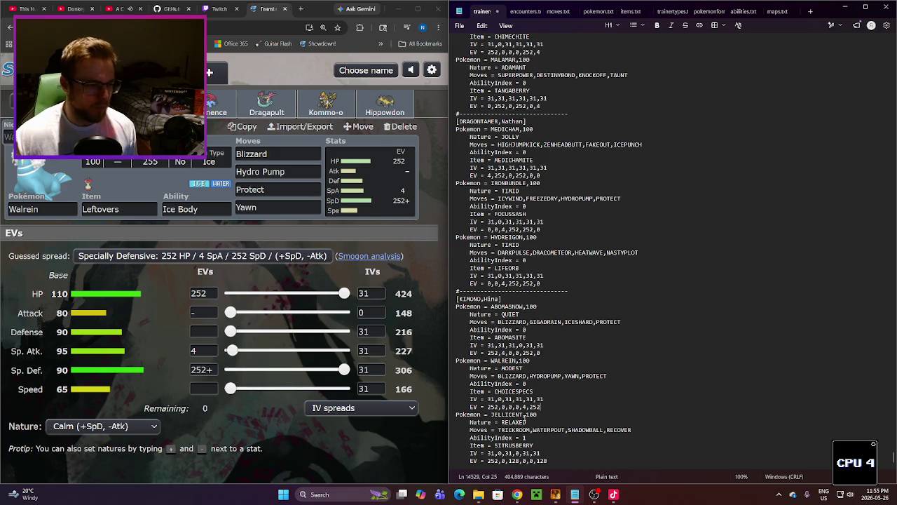
left_click(218, 103)
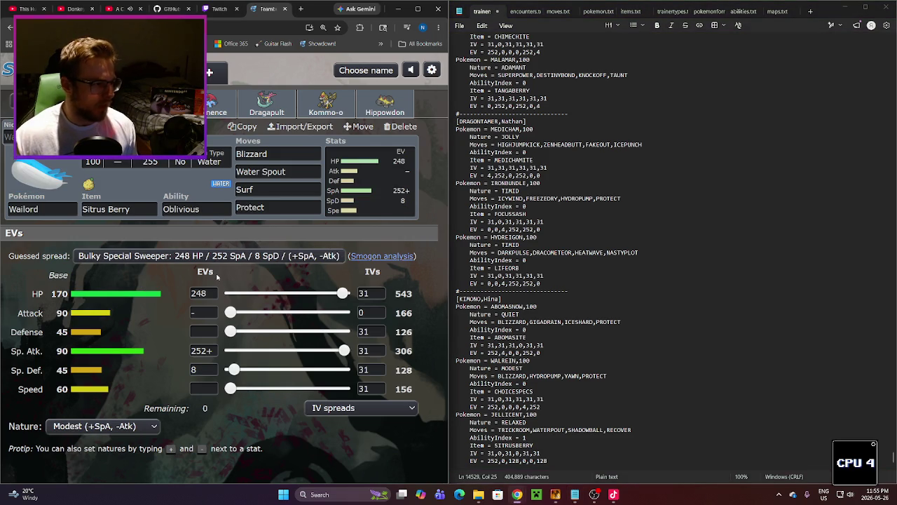
Step: Change Jellicent's nature from RELAXED to MODEST in trainers.txt
double_click(510, 415)
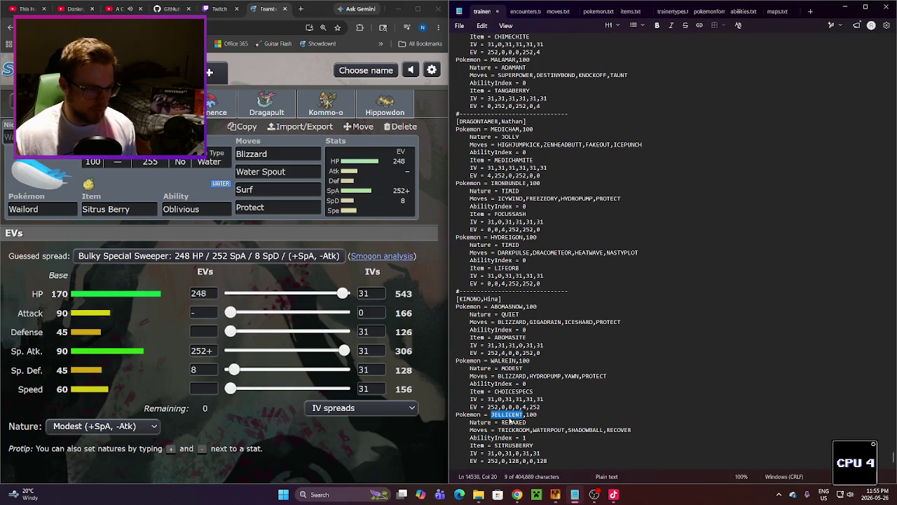
double_click(515, 422)
type("MODEST")
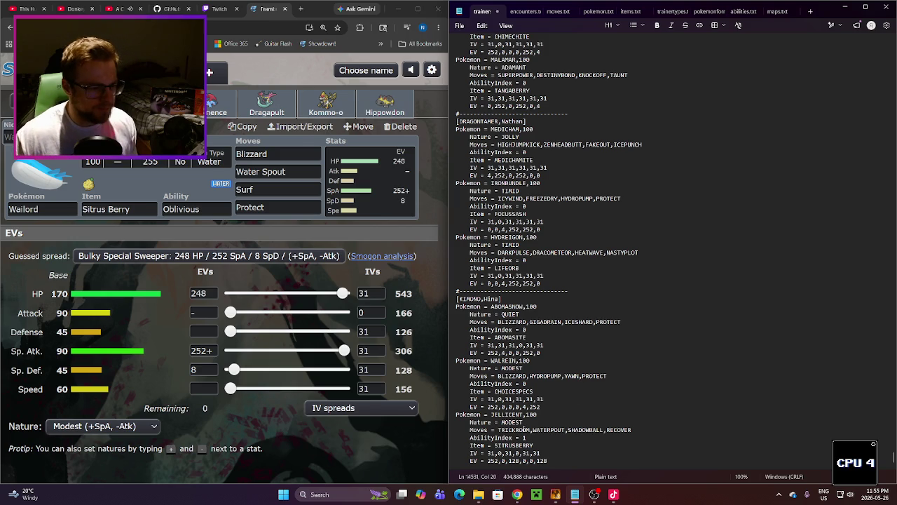
left_click(190, 209)
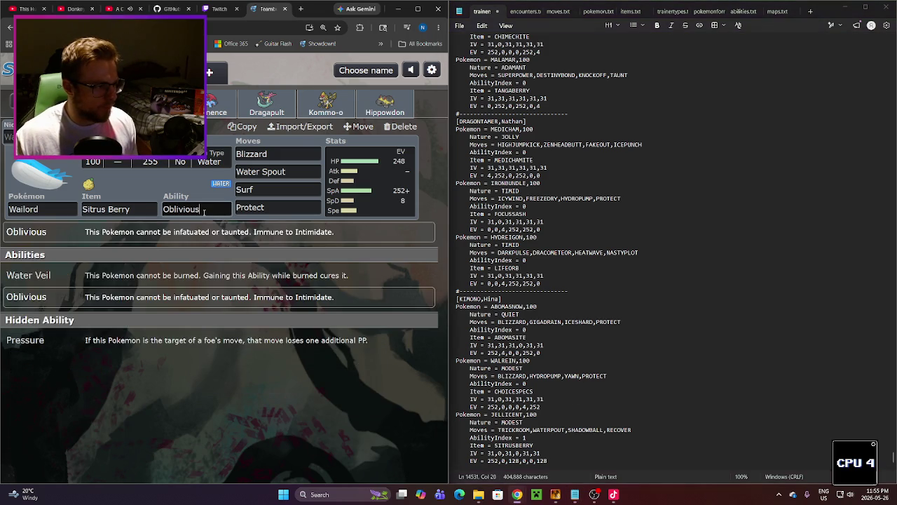
Step: Replace Jellicent's moves with Blizzard, Water Spout, Surf and Protect
double_click(519, 430)
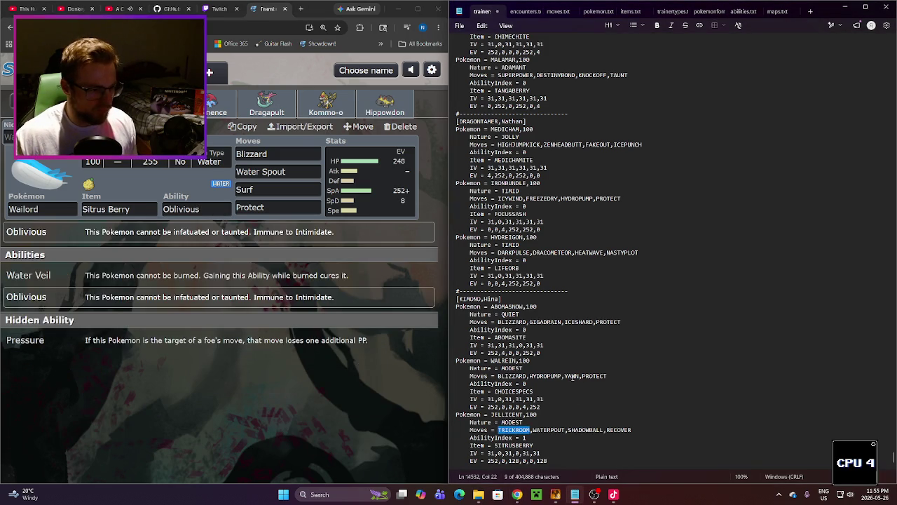
type("BLIZZARD")
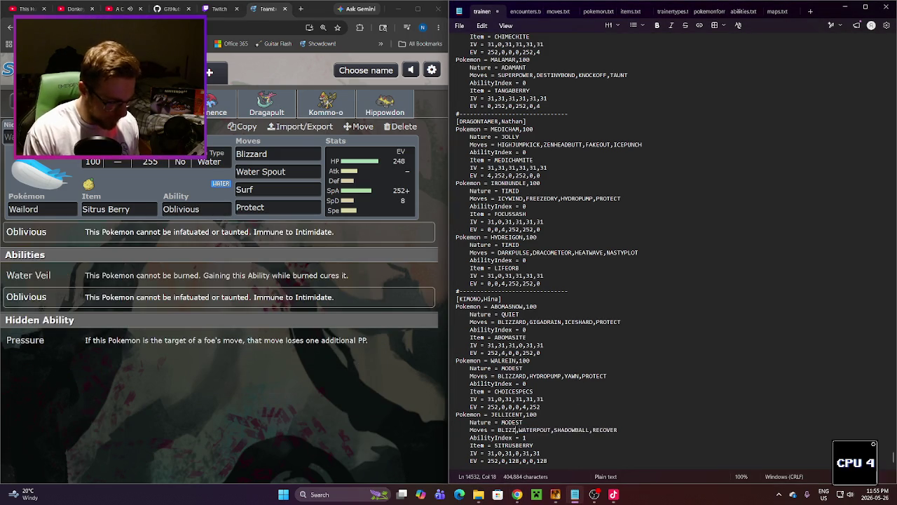
left_click(548, 430)
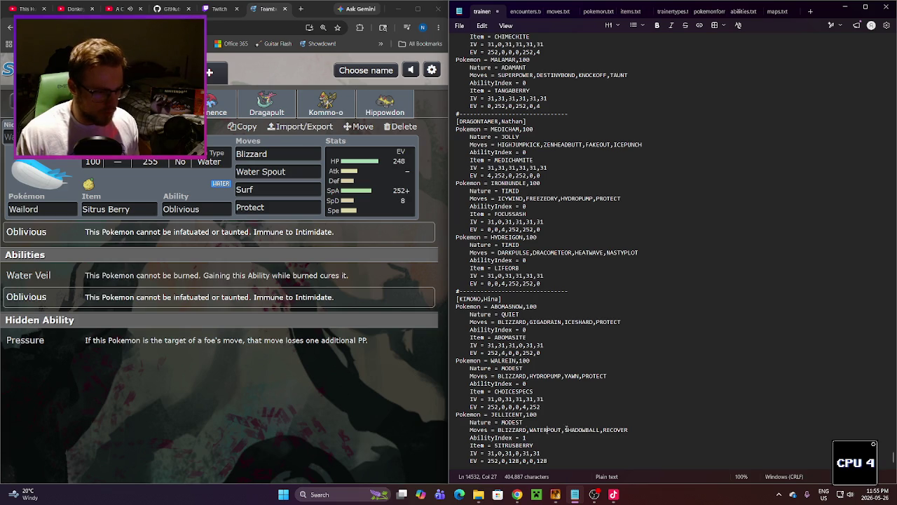
type("S")
left_click(575, 430)
double_click(575, 430)
type("SURF")
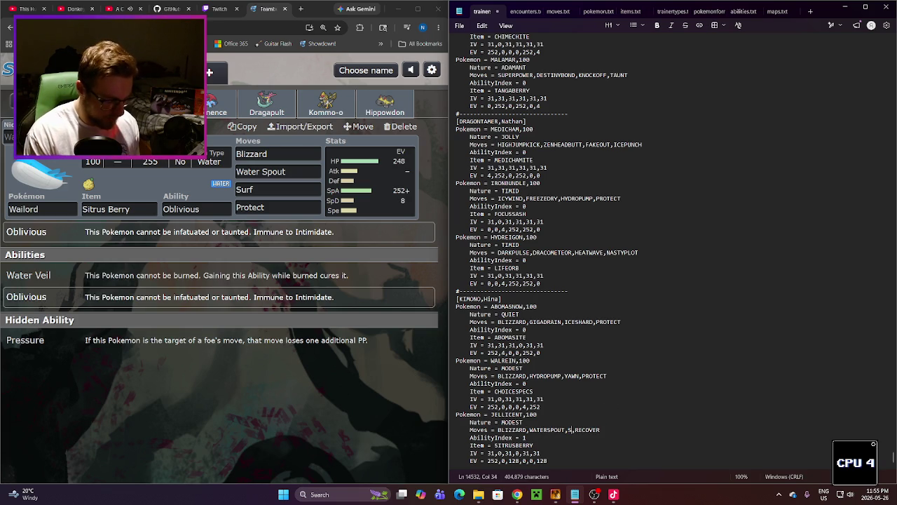
double_click(600, 429)
type("PROTECT")
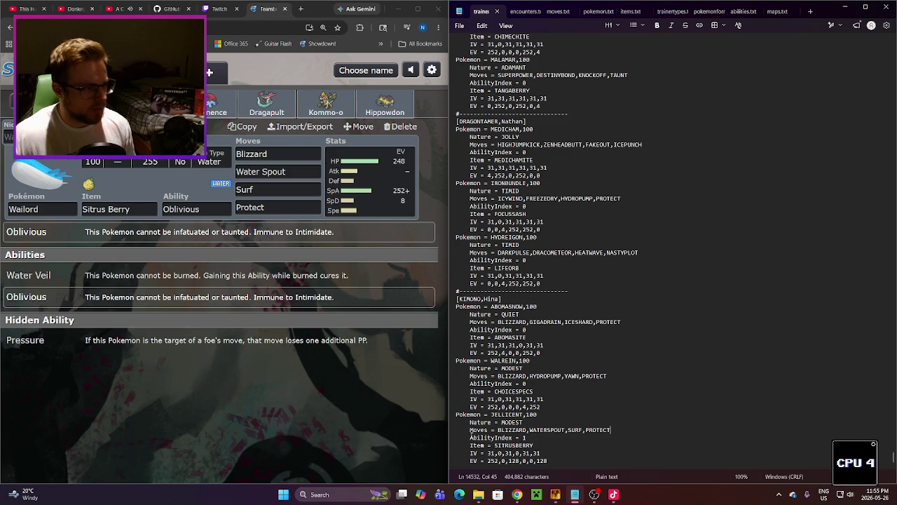
Step: Set Jellicent's EV line to 252,0,0,0,252,4 and return to RPG Maker XP
double_click(515, 461)
type("0")
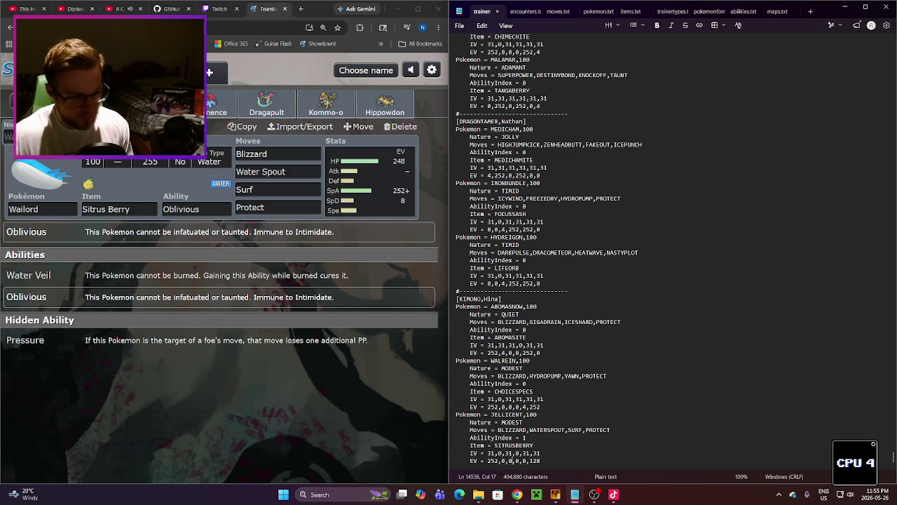
double_click(537, 460)
type("4")
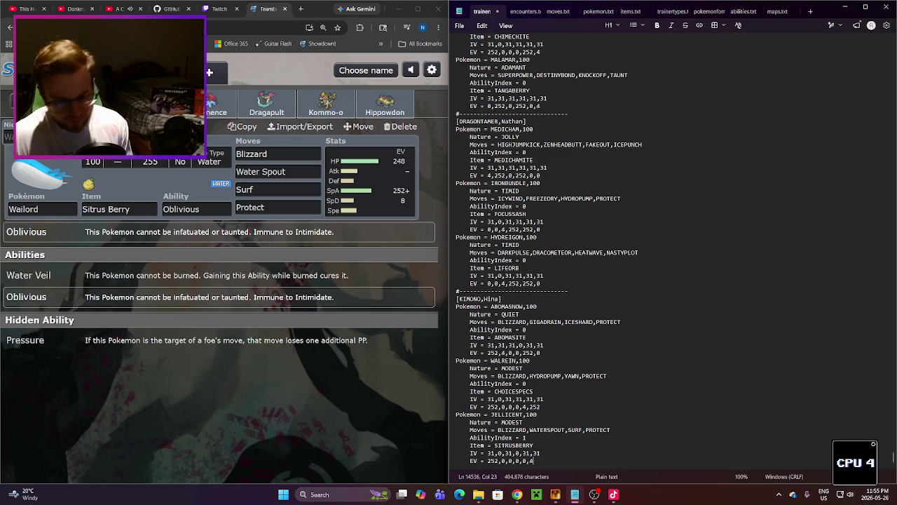
double_click(525, 461)
type("525")
double_click(530, 461)
type("252")
left_click(563, 438)
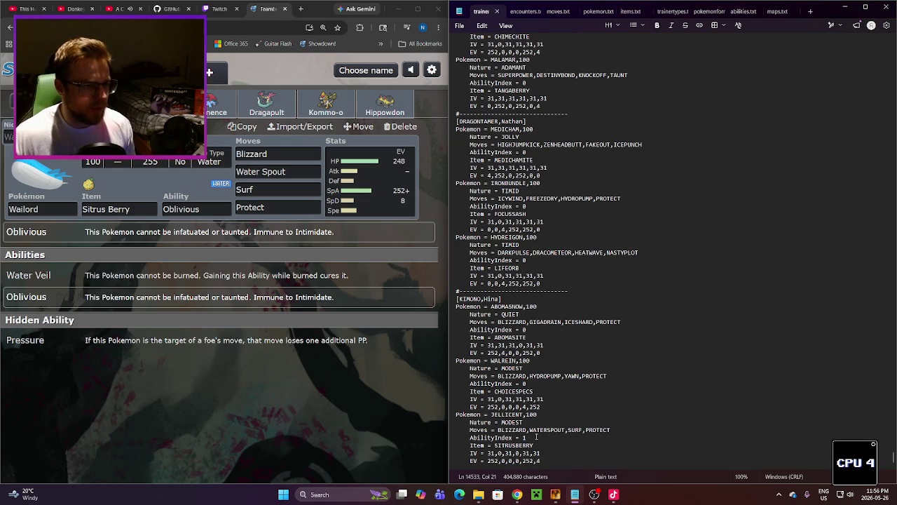
left_click(558, 492)
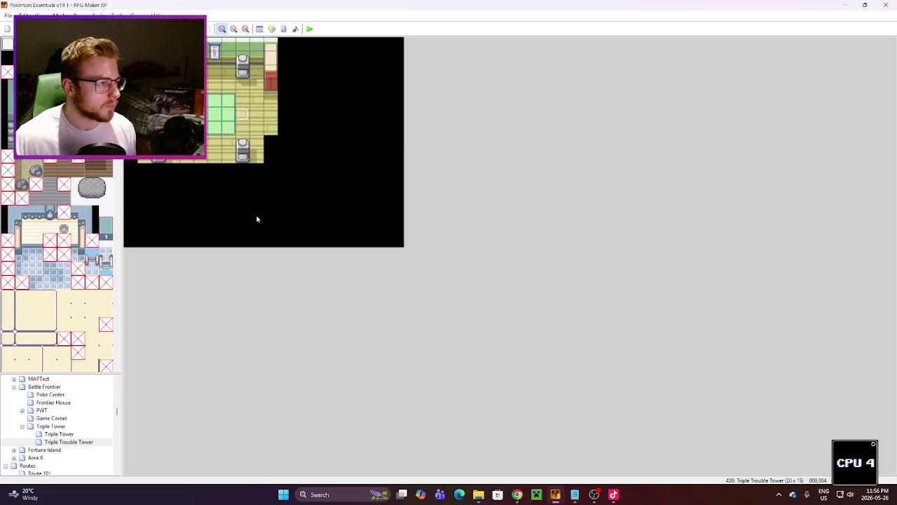
Step: Open the trainer event and duplicate its page 18 as a new page
double_click(241, 115)
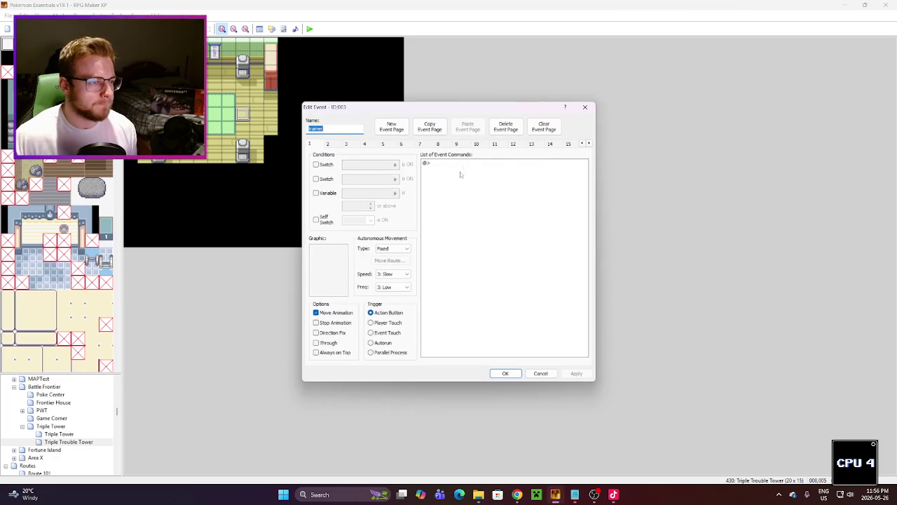
left_click(570, 144)
left_click(589, 144)
left_click(589, 144)
left_click(589, 143)
left_click(589, 144)
left_click(554, 144)
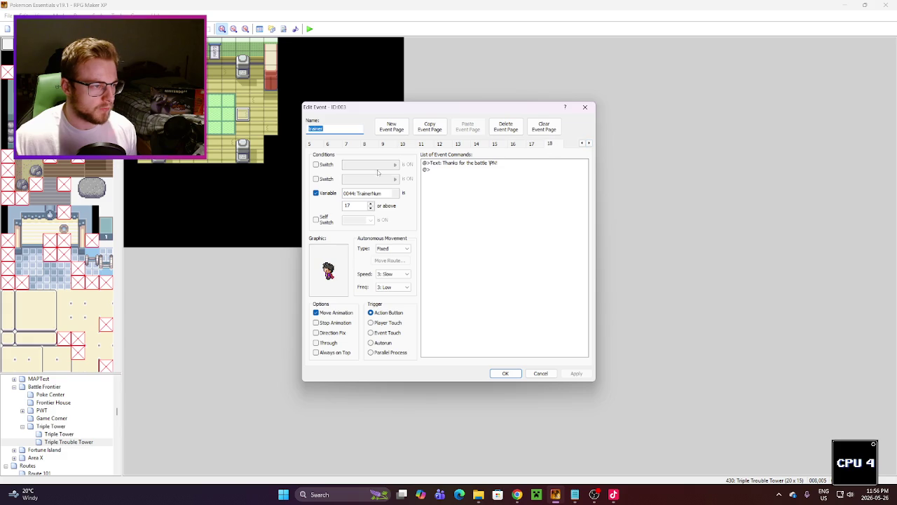
left_click(430, 126)
left_click(467, 126)
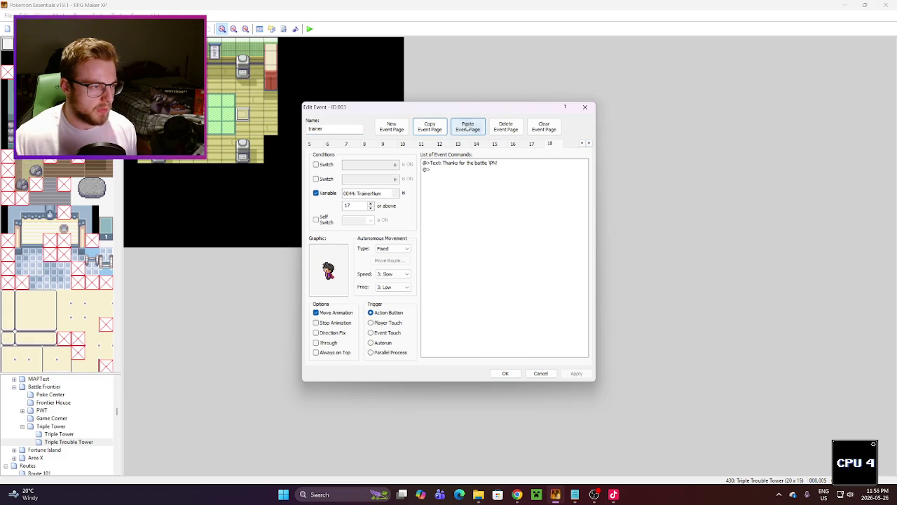
Step: Set the new page's TrainerNum condition to 18 and its graphic to trainer_KIMONO
left_click(370, 202)
double_click(330, 270)
scroll(371, 296, "down", 9)
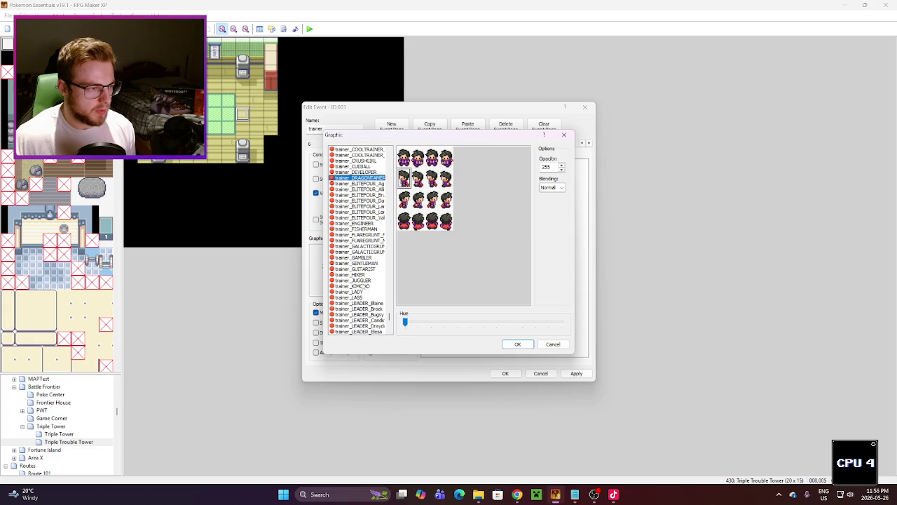
left_click(378, 286)
left_click(517, 343)
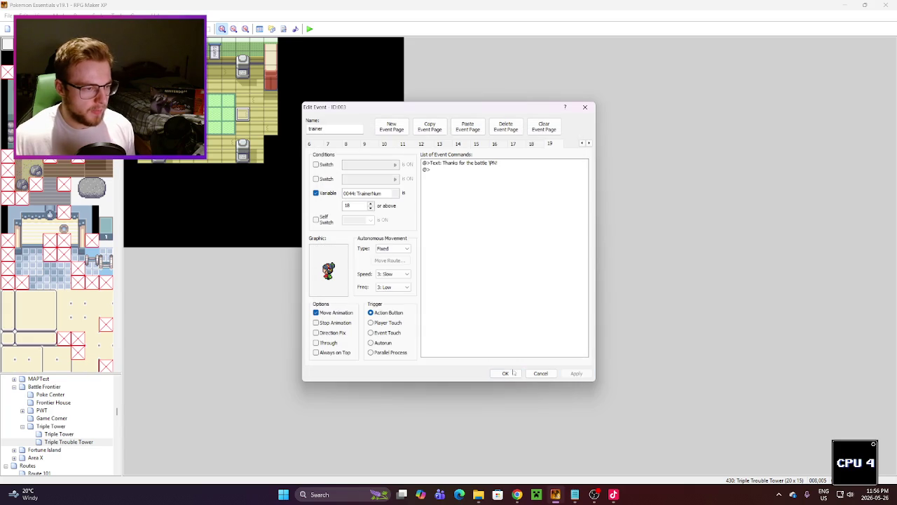
Step: Duplicate the attendant event's page 17 as page 18, conditioned on TrainerNum 17 or above
left_click(515, 372)
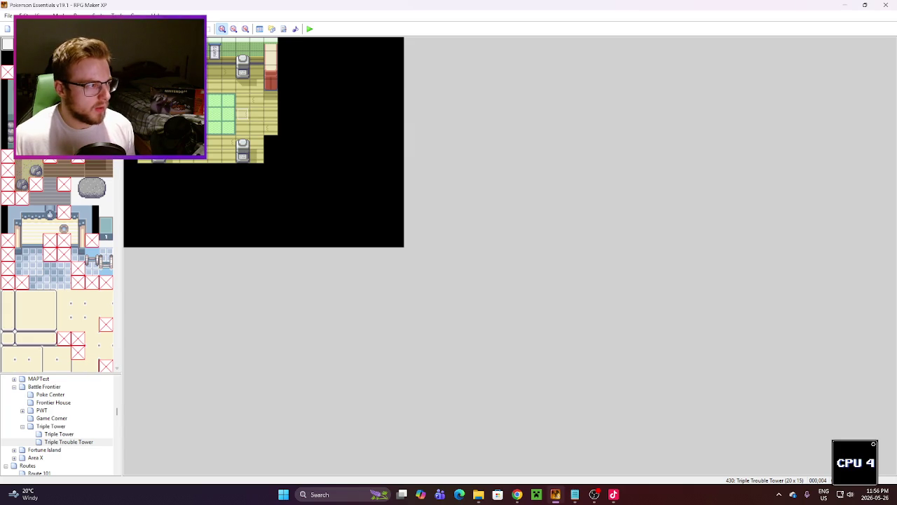
double_click(243, 114)
left_click(589, 143)
left_click(551, 144)
left_click(438, 128)
left_click(467, 127)
left_click(371, 203)
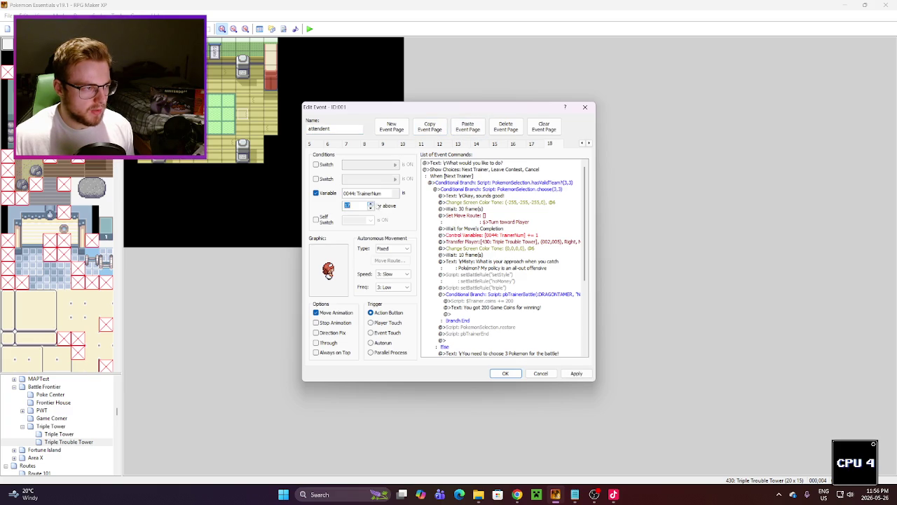
Step: Copy the trainer name Hina from trainers.txt and open the Conditional Branch script
left_click(540, 254)
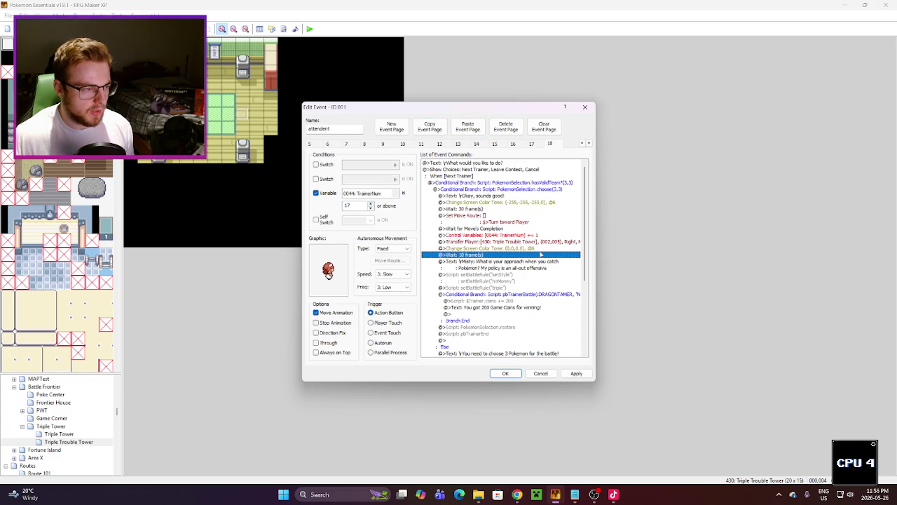
left_click(575, 494)
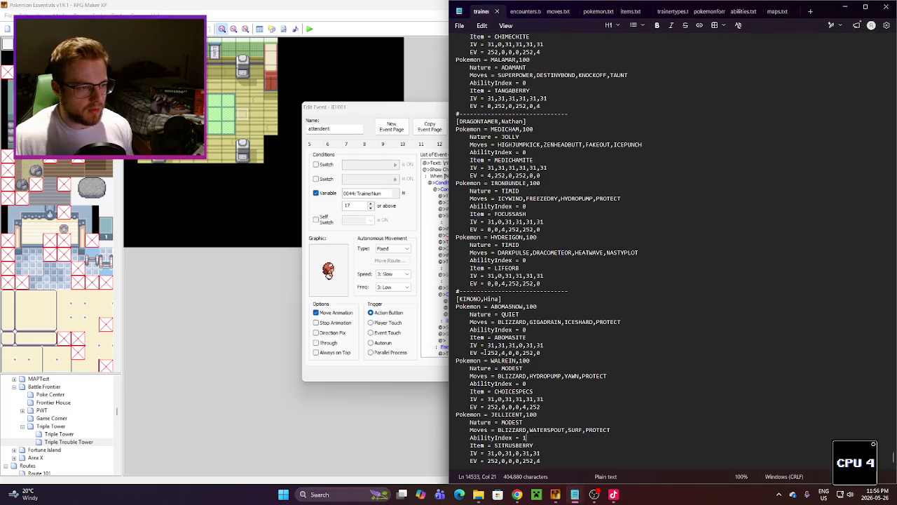
double_click(492, 298)
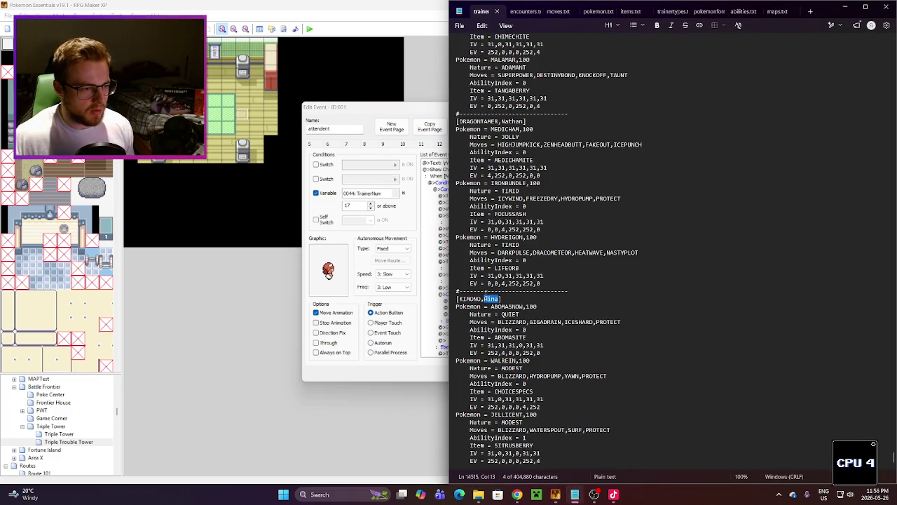
left_click(410, 118)
double_click(570, 294)
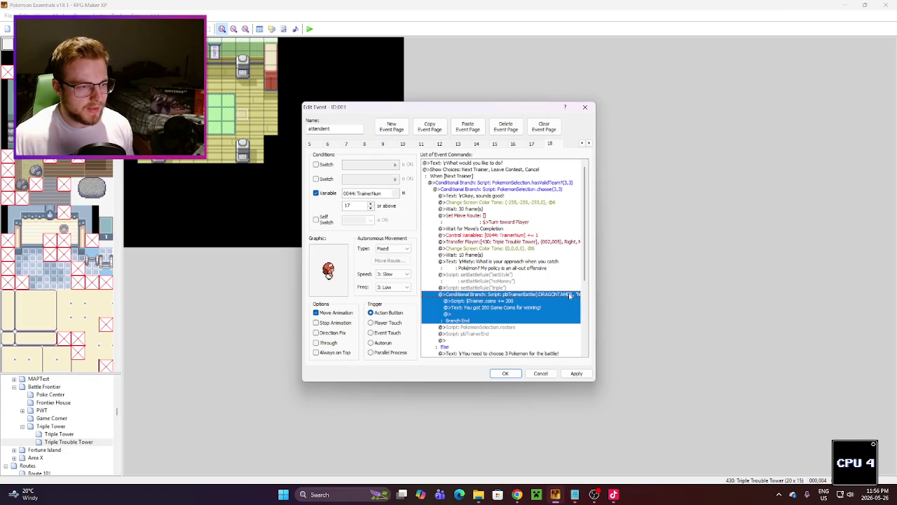
Step: Change the battle script to pbTrainerBattle(:KIMONO, "Hina") and apply the changes
left_click(561, 283)
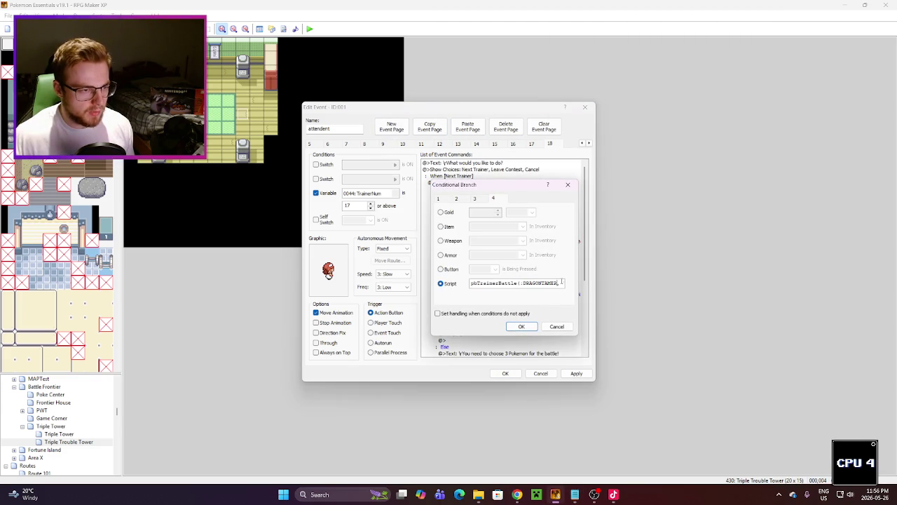
double_click(562, 282)
left_click(558, 283)
key("Right")
key("Right")
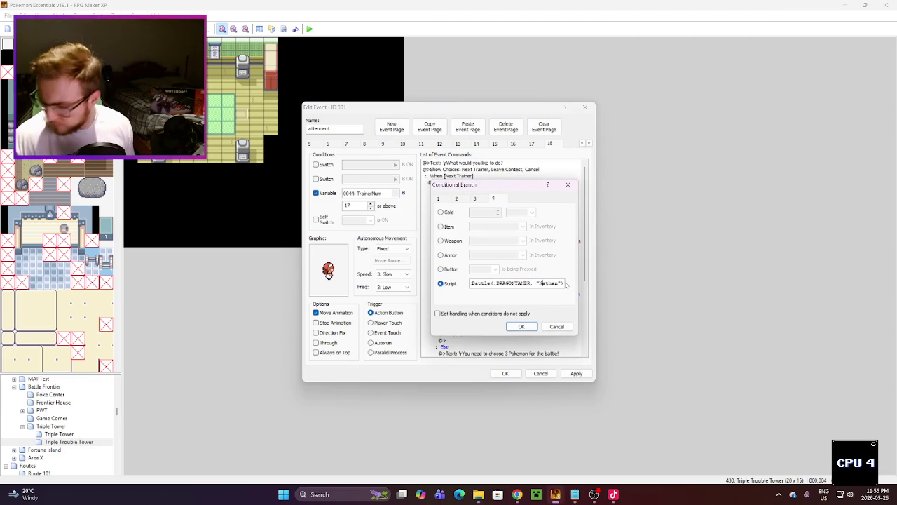
left_click_drag(559, 283, 505, 281)
key("super+v")
key("Return")
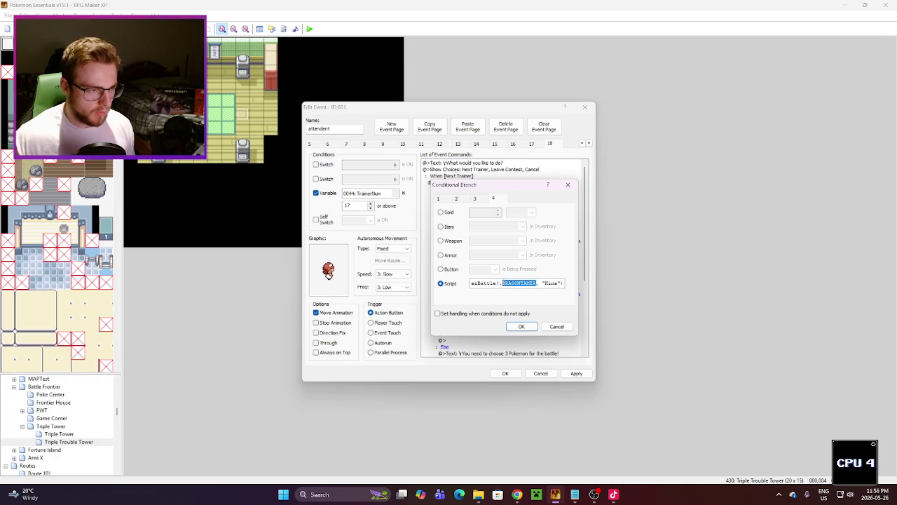
key("super+v")
left_click(553, 401)
key("Return")
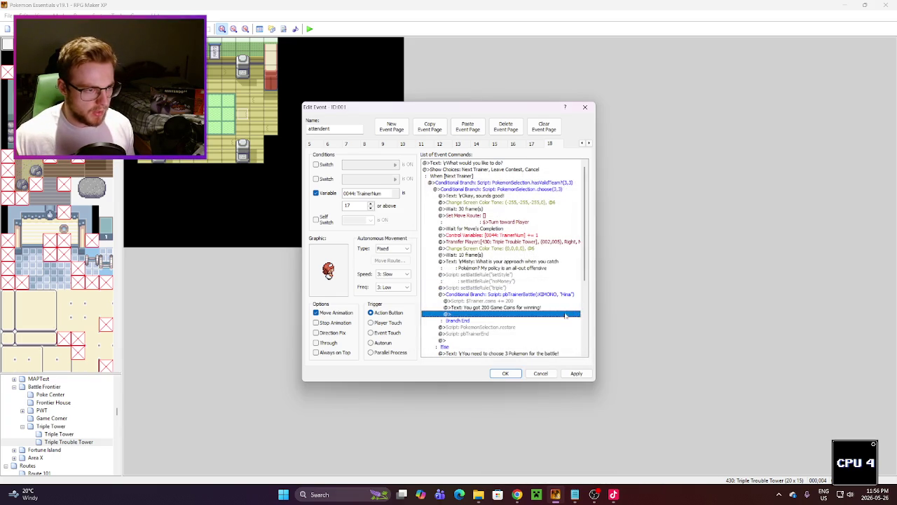
left_click(576, 373)
left_click(505, 373)
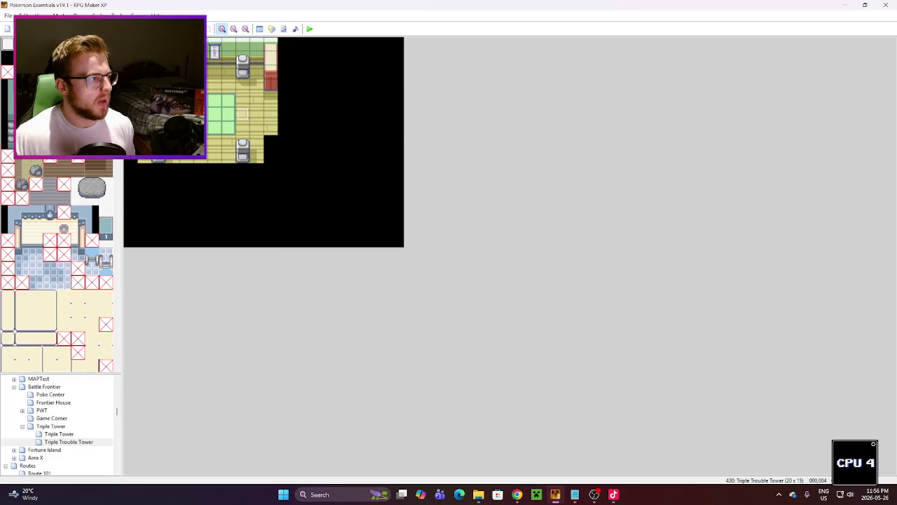
Step: Return to the Showdown home page and choose Random Battle as the format
left_click(844, 5)
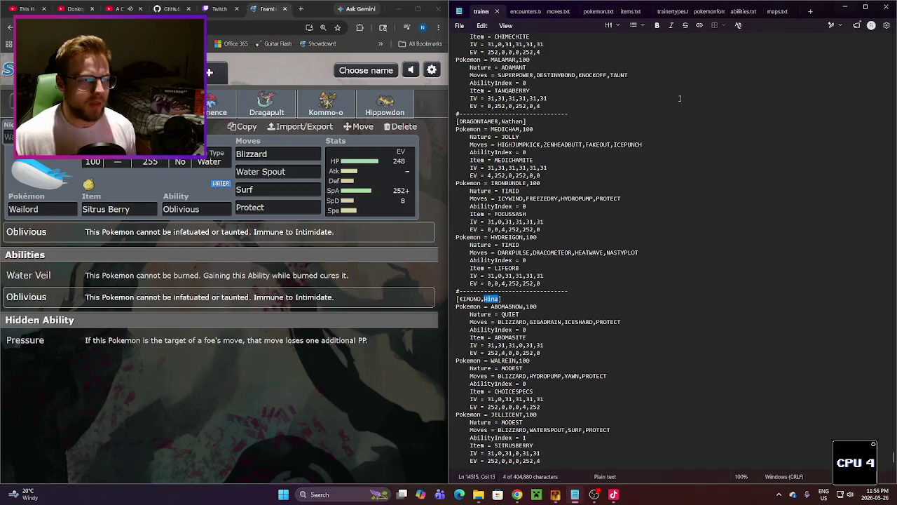
left_click(418, 9)
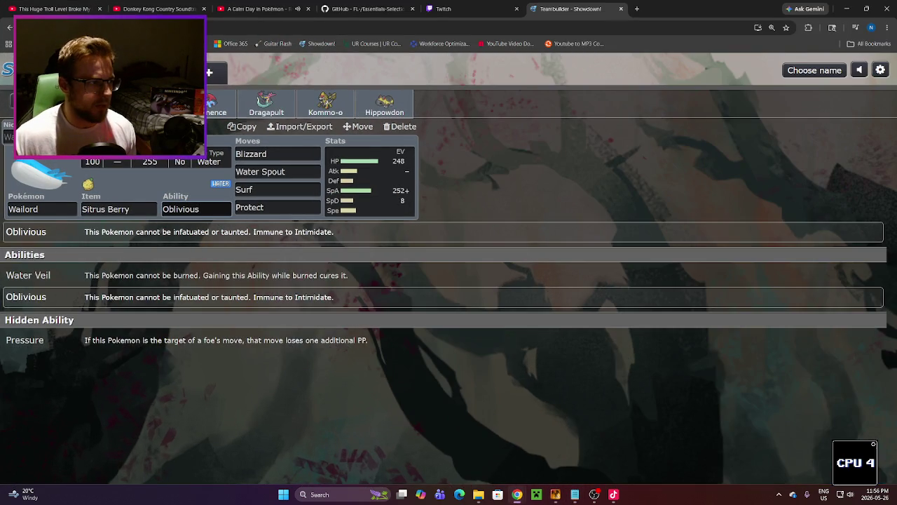
left_click(323, 124)
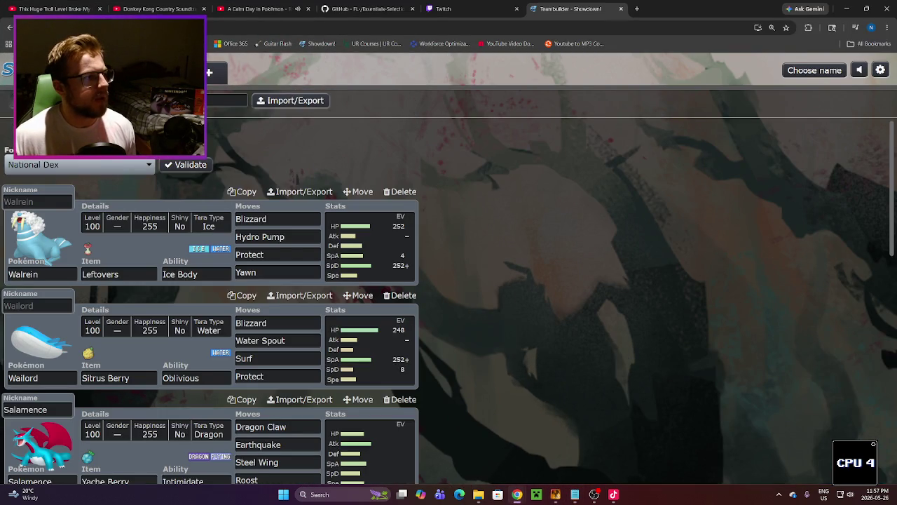
key("alt+Left")
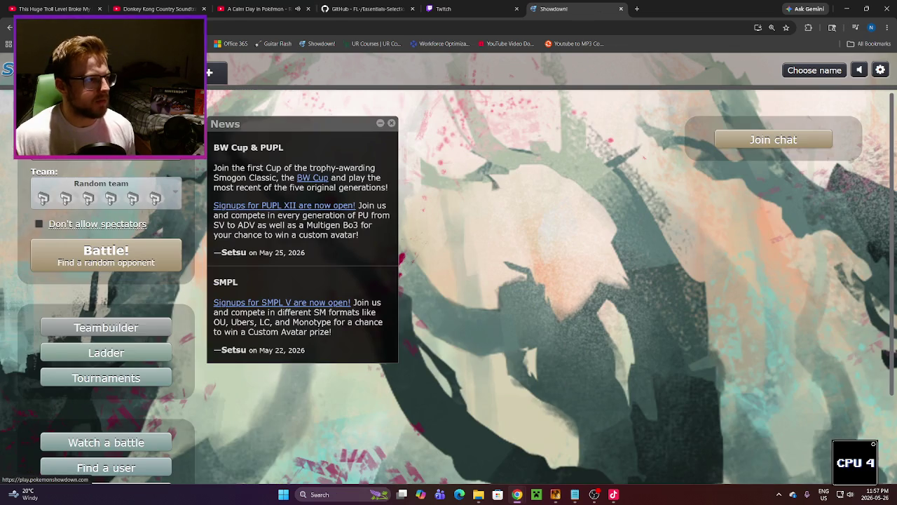
left_click(125, 169)
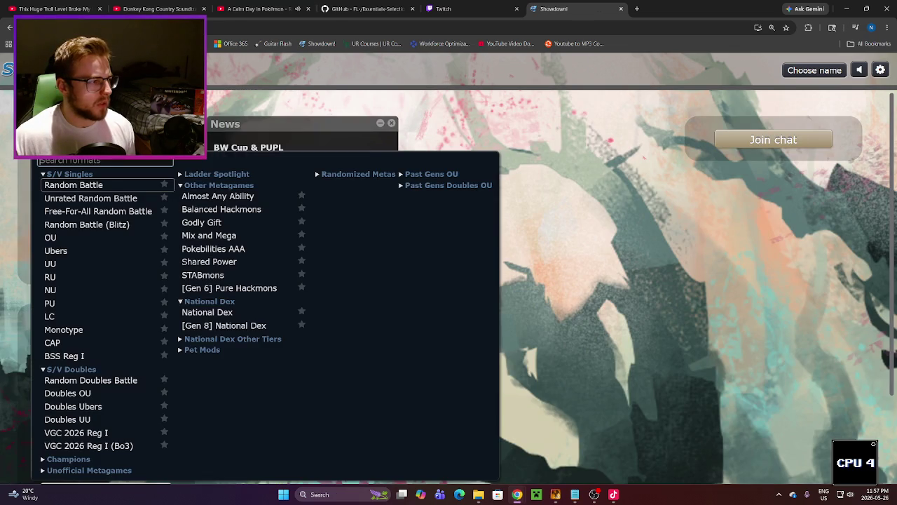
left_click(74, 184)
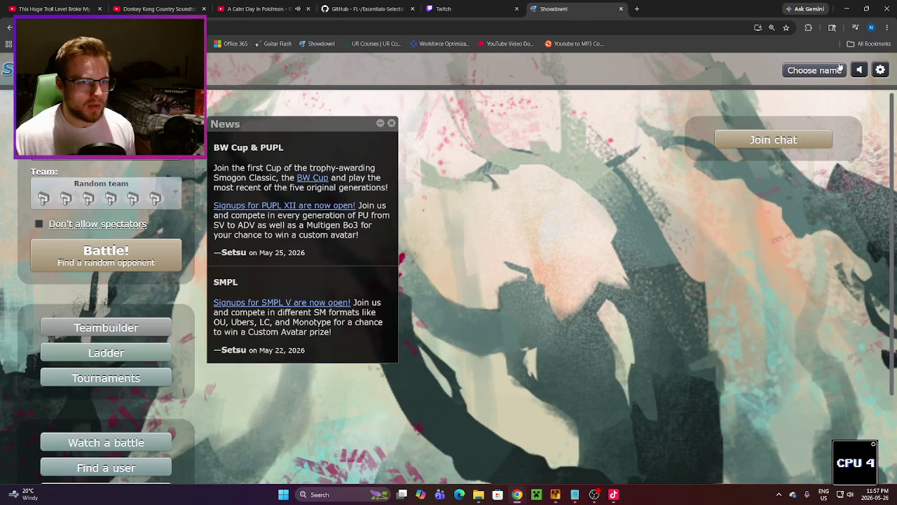
Step: Sign in with the streamer's username and start searching for a random opponent
left_click(796, 70)
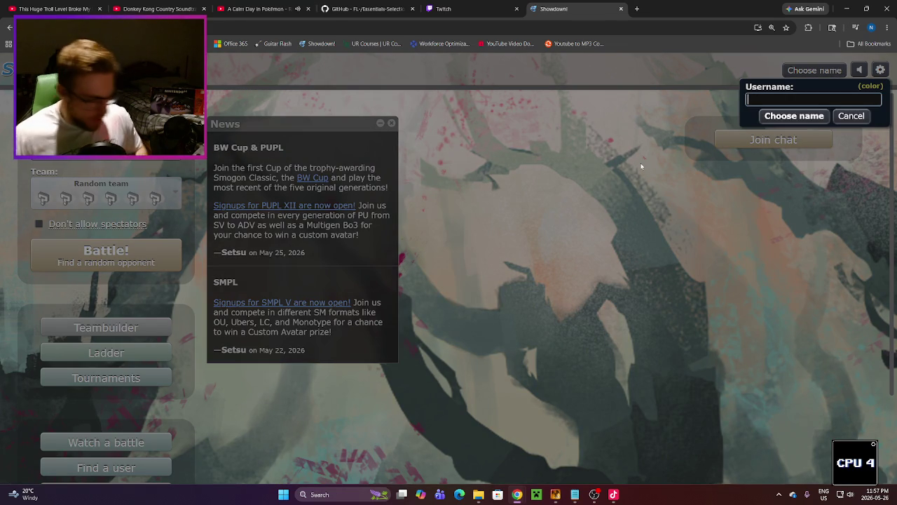
type("CPU")
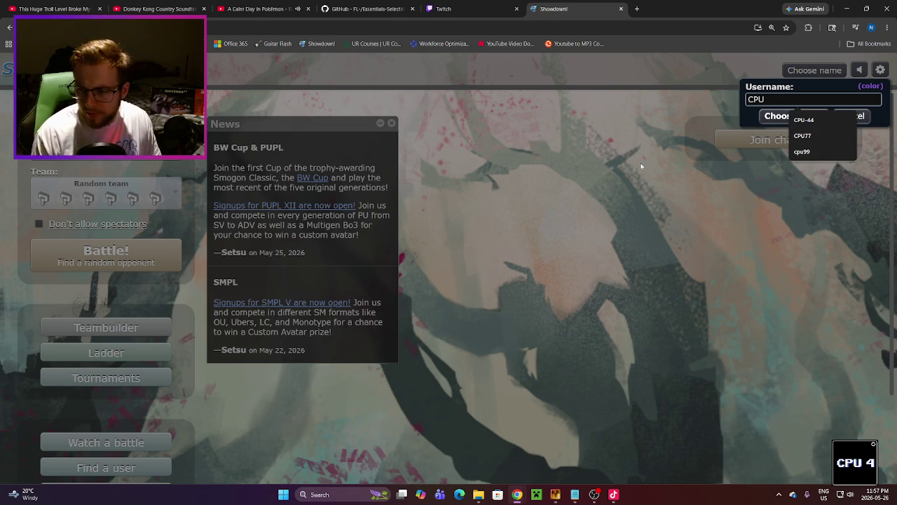
type("-")
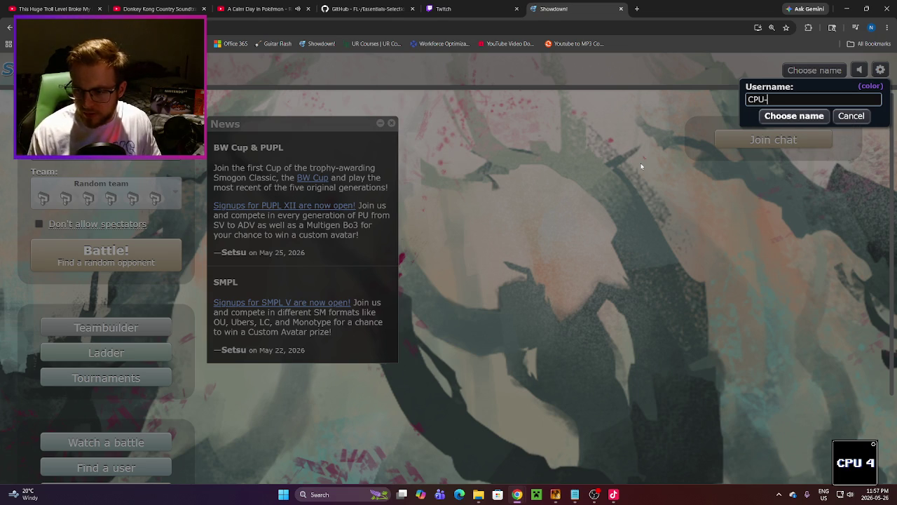
type("77")
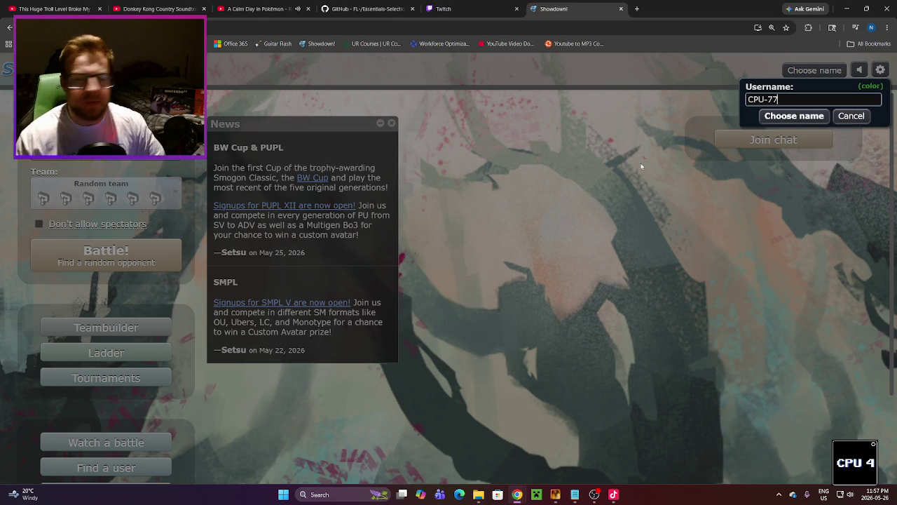
key("Return")
left_click(463, 7)
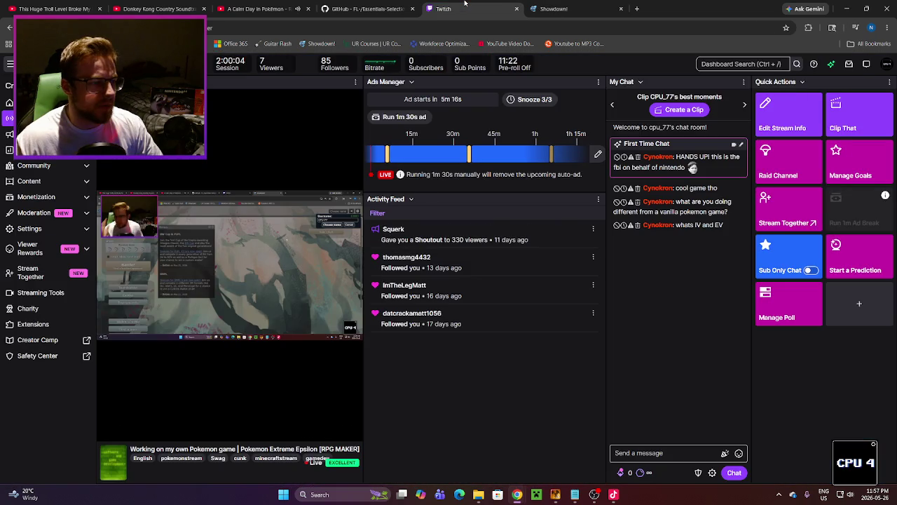
left_click(561, 9)
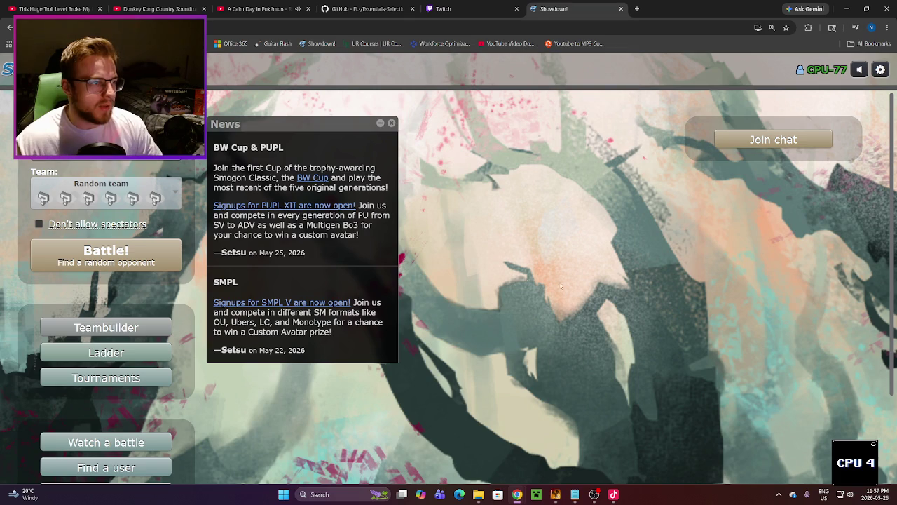
left_click(158, 259)
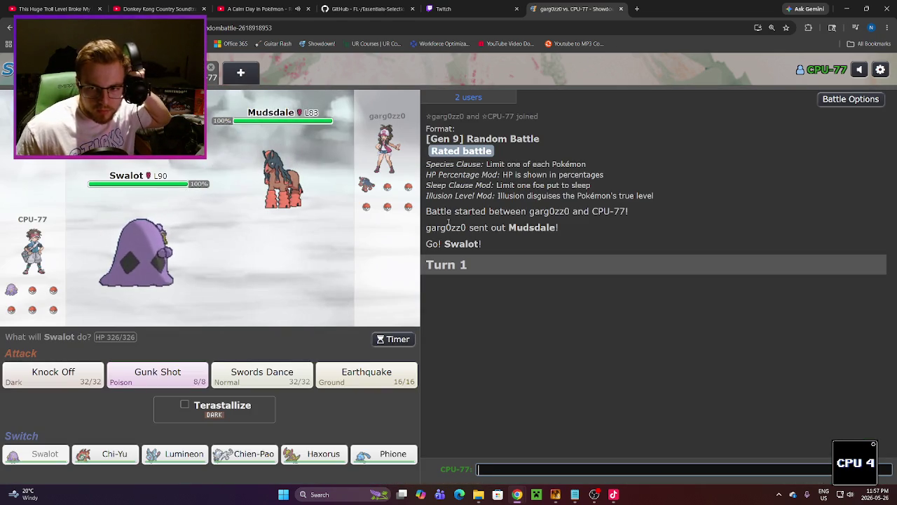
Step: Start the battle timer and switch Swalot out for Lumineon against Mudsdale
left_click(395, 339)
left_click(405, 357)
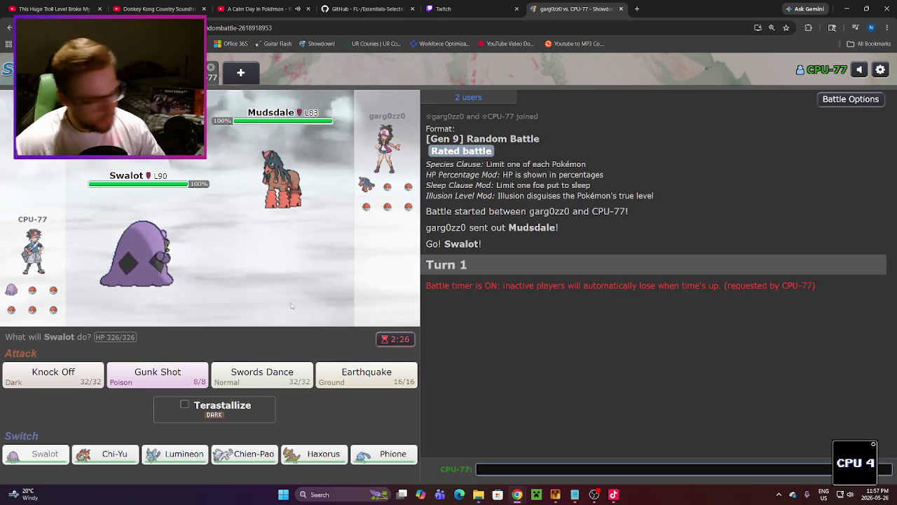
mouse_move(309, 456)
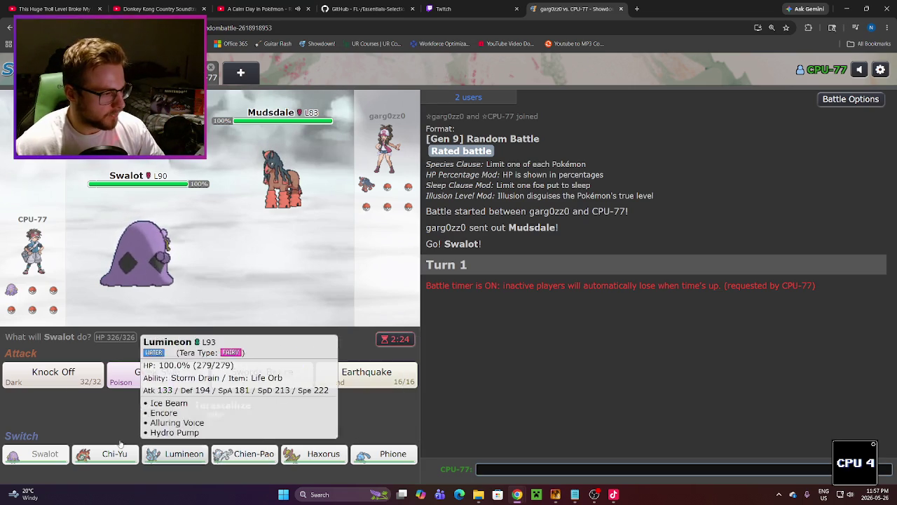
mouse_move(282, 186)
mouse_move(139, 286)
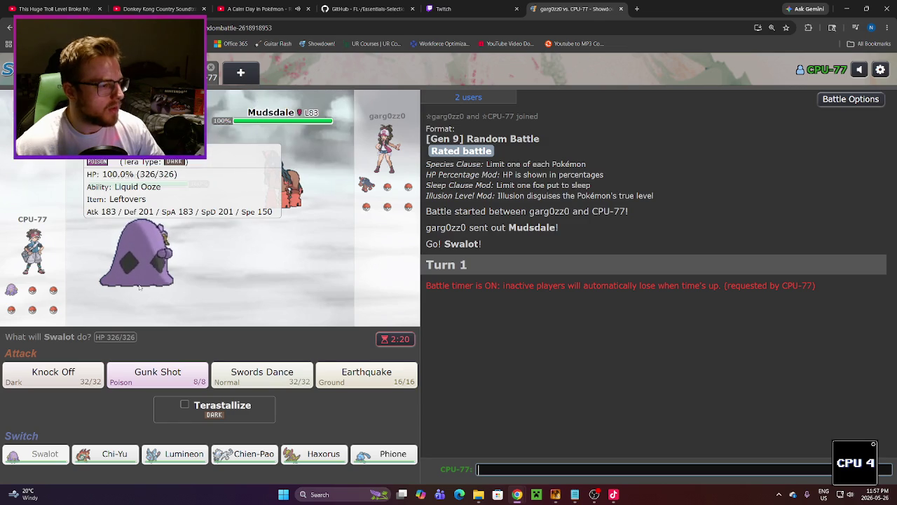
mouse_move(271, 215)
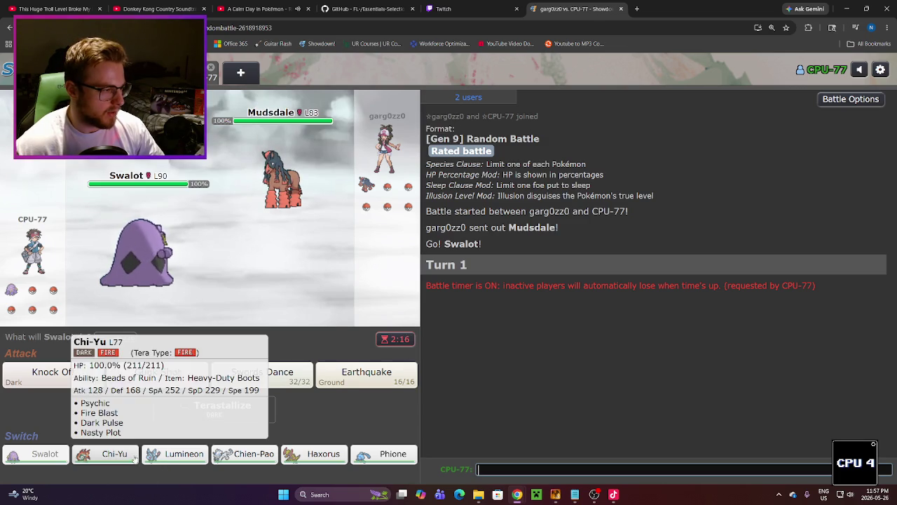
mouse_move(196, 461)
mouse_move(374, 455)
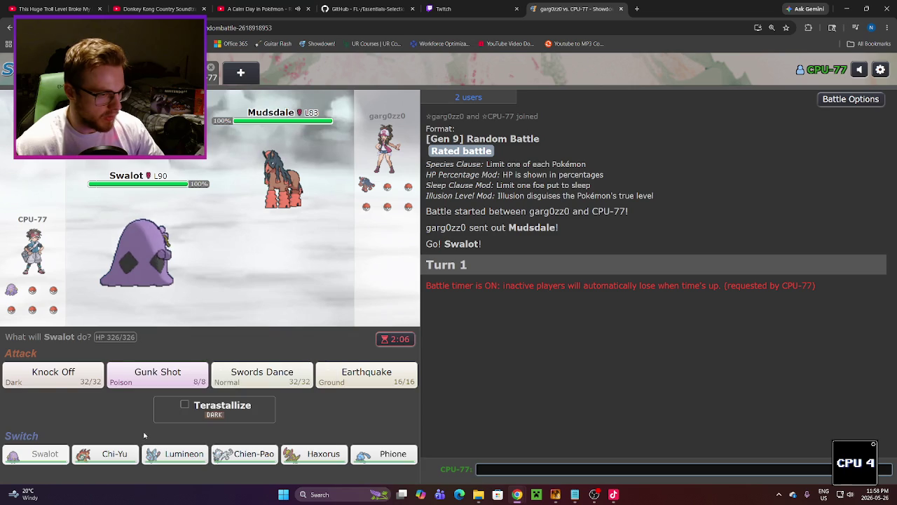
mouse_move(163, 457)
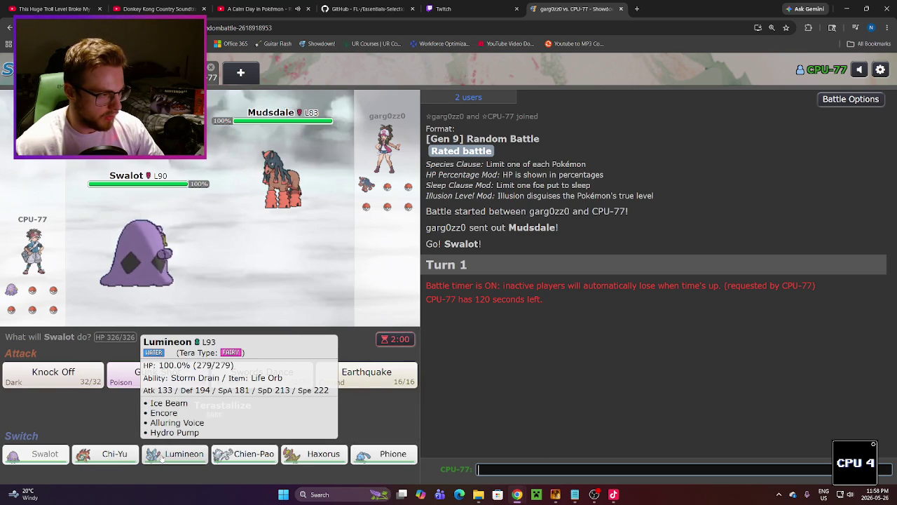
left_click(161, 456)
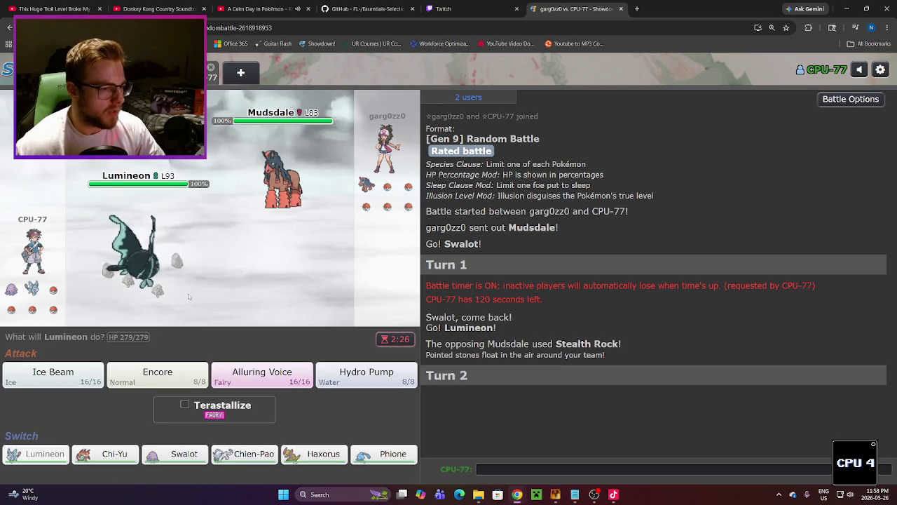
mouse_move(185, 379)
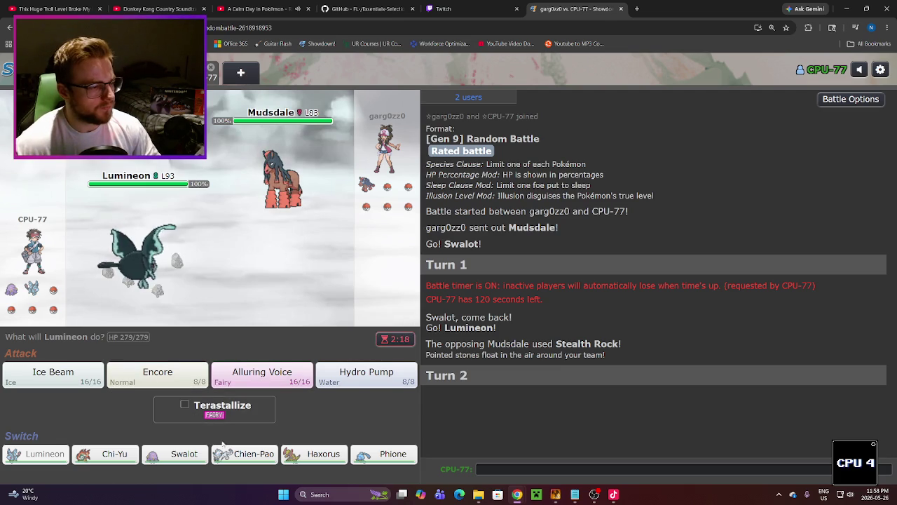
mouse_move(320, 462)
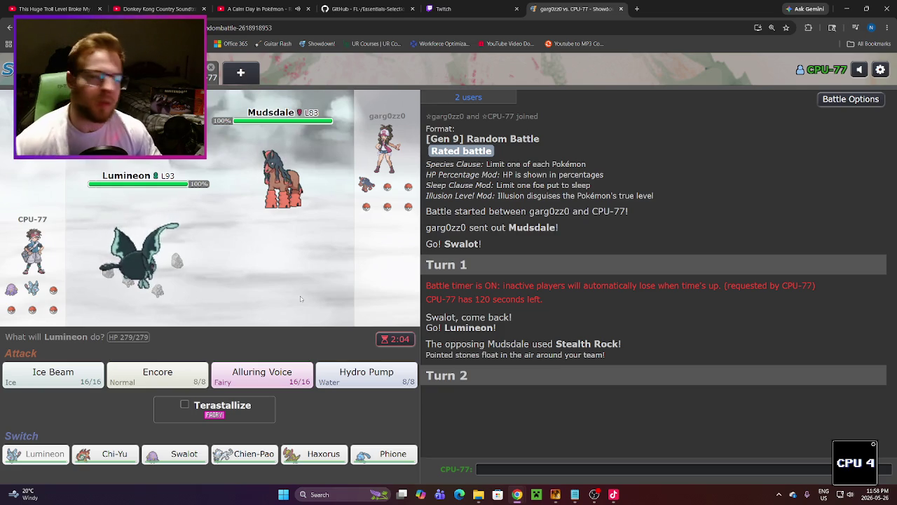
mouse_move(347, 384)
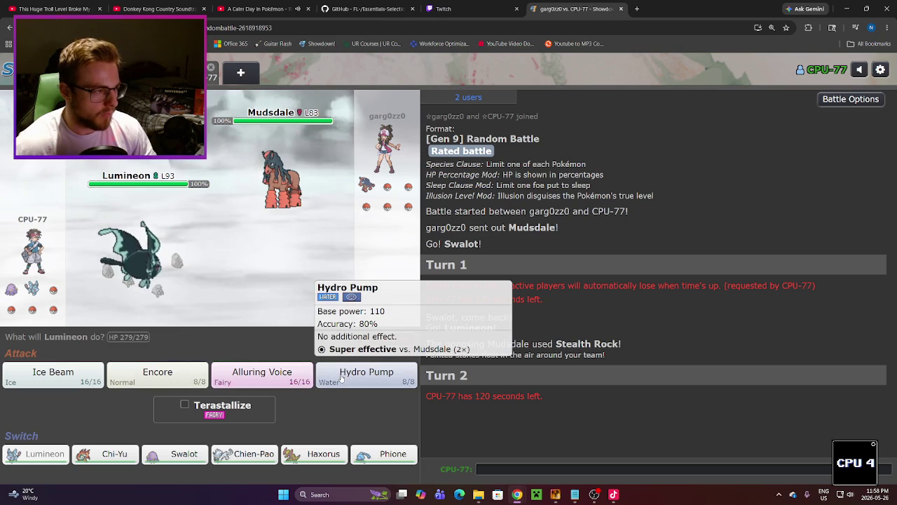
Step: Use Lumineon's Hydro Pump on Mudsdale, then Ice Beam twice on Appletun
left_click(342, 377)
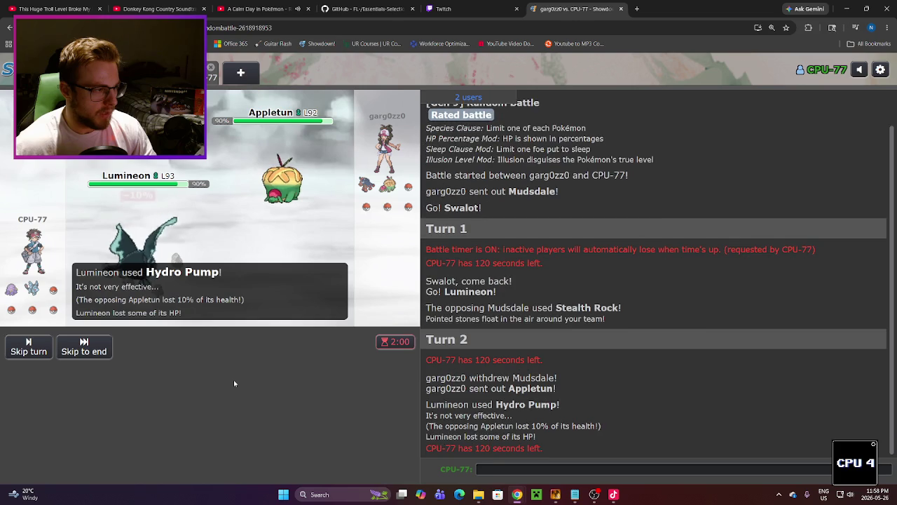
mouse_move(162, 232)
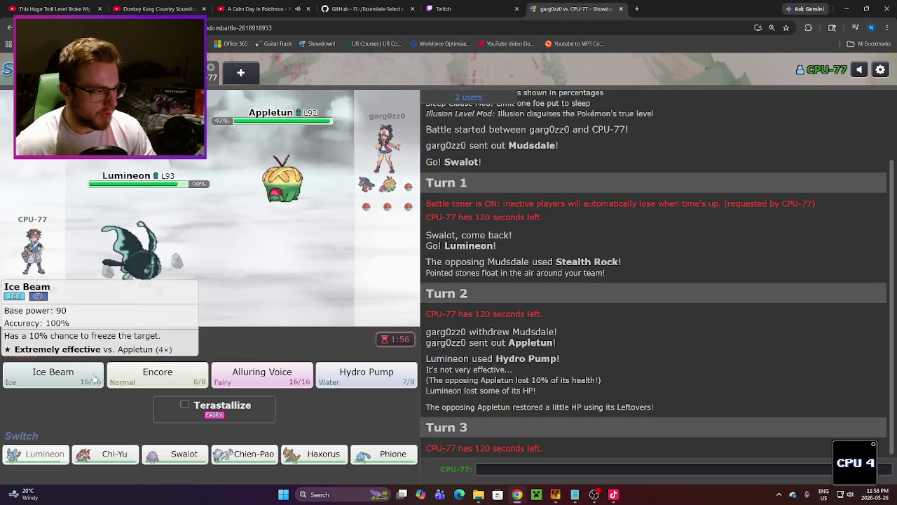
left_click(94, 378)
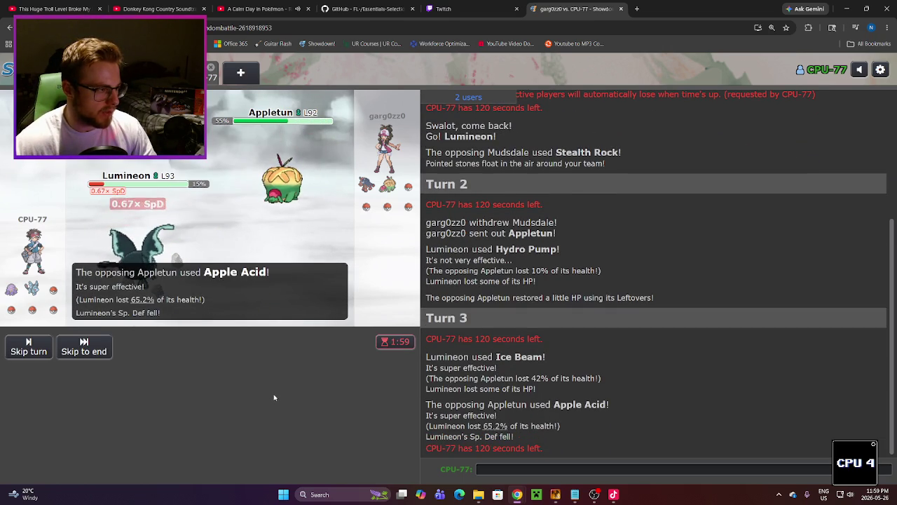
mouse_move(134, 269)
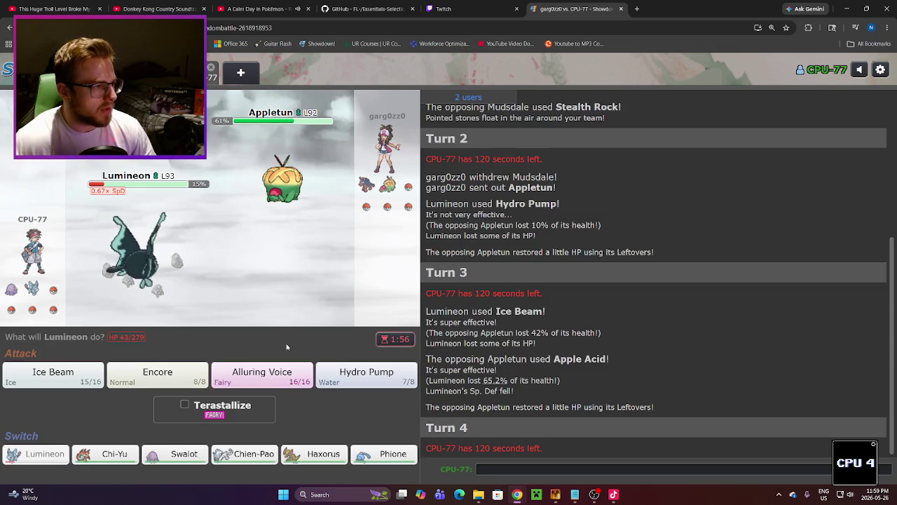
left_click(85, 371)
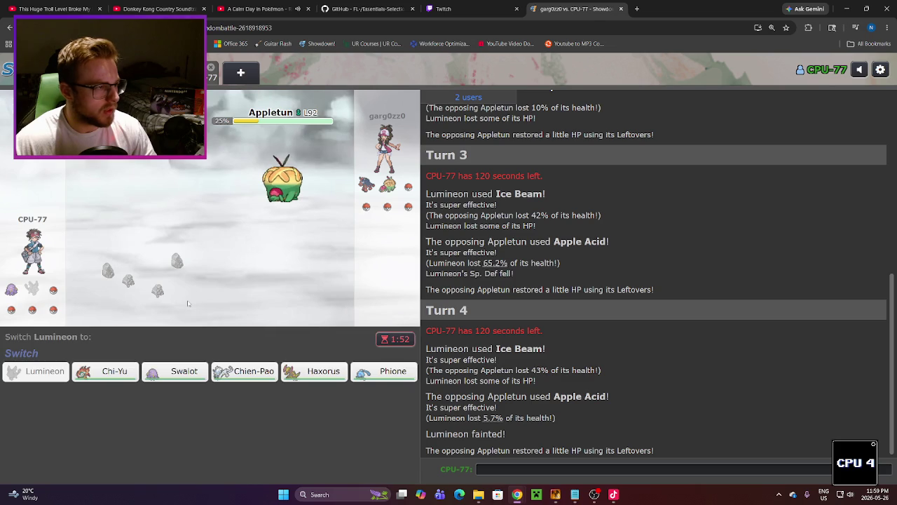
Step: Send in Chi-Yu, use Nasty Plot, then knock out Mudsdale with Dark Pulse
mouse_move(104, 374)
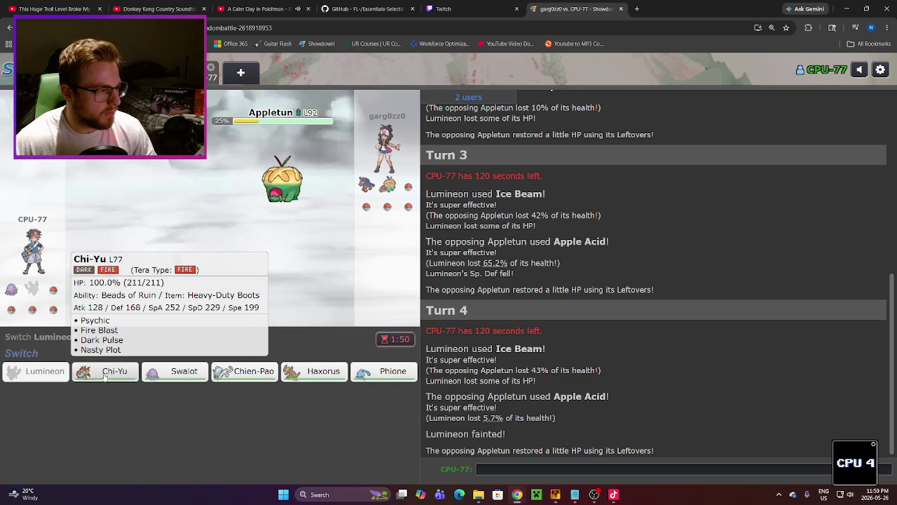
mouse_move(255, 380)
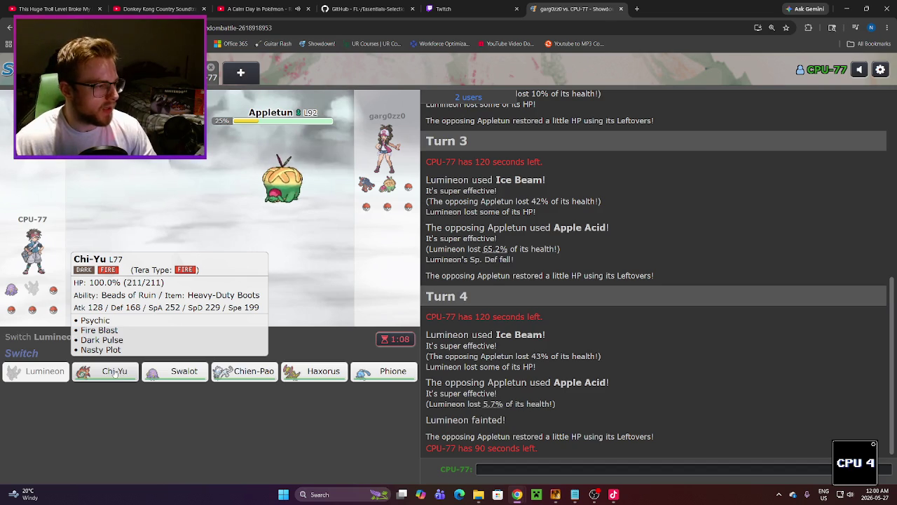
left_click(124, 375)
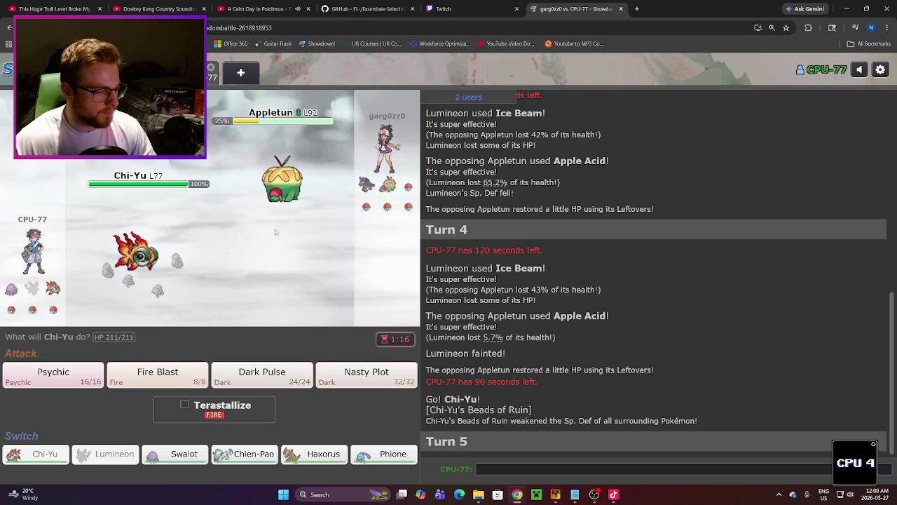
mouse_move(259, 197)
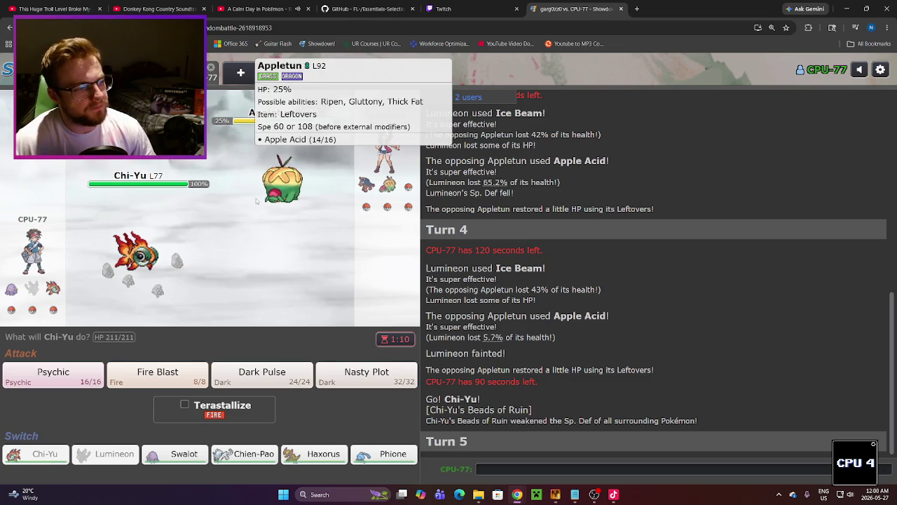
left_click(372, 379)
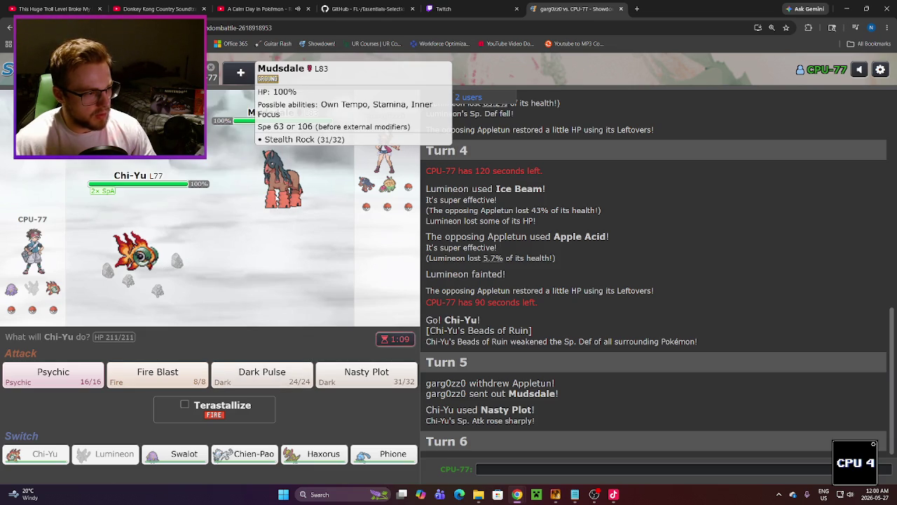
mouse_move(137, 252)
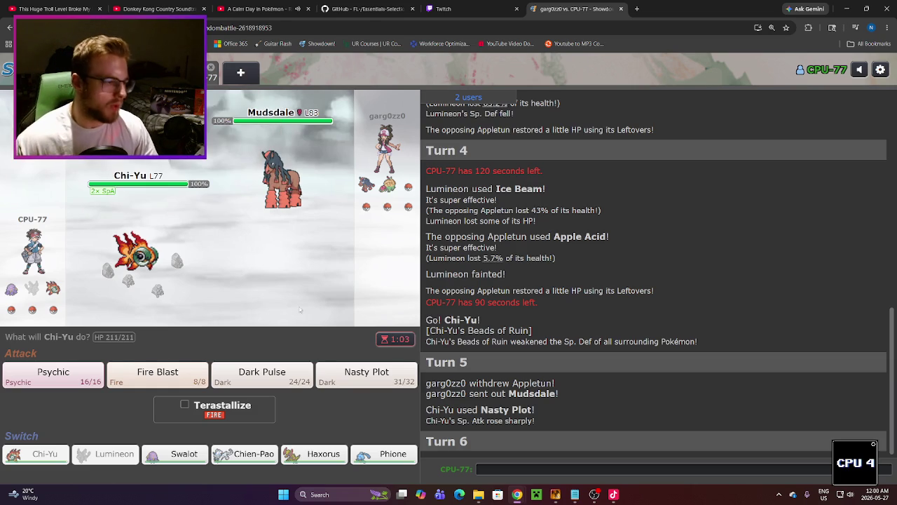
left_click(284, 376)
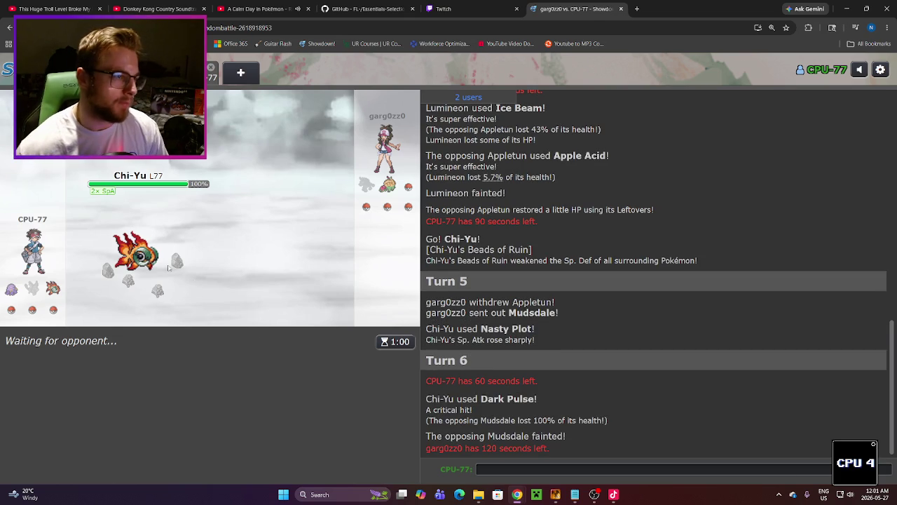
mouse_move(384, 141)
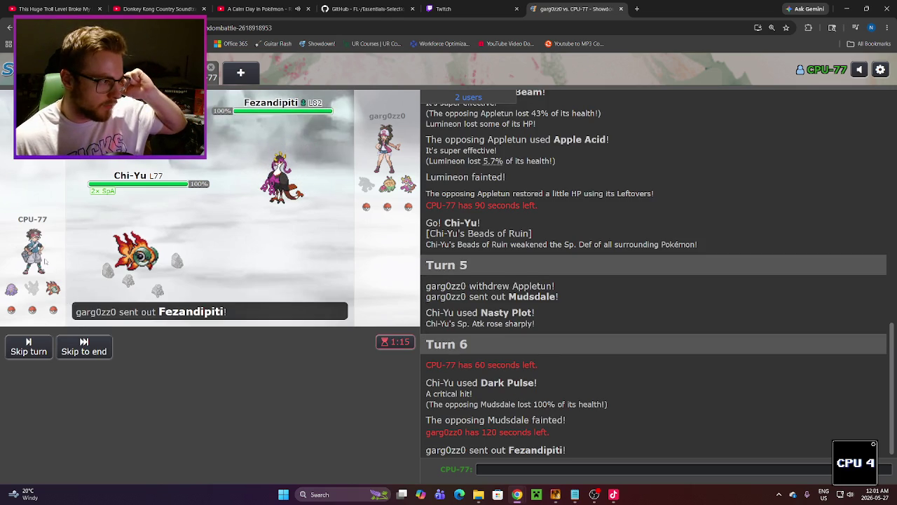
mouse_move(275, 176)
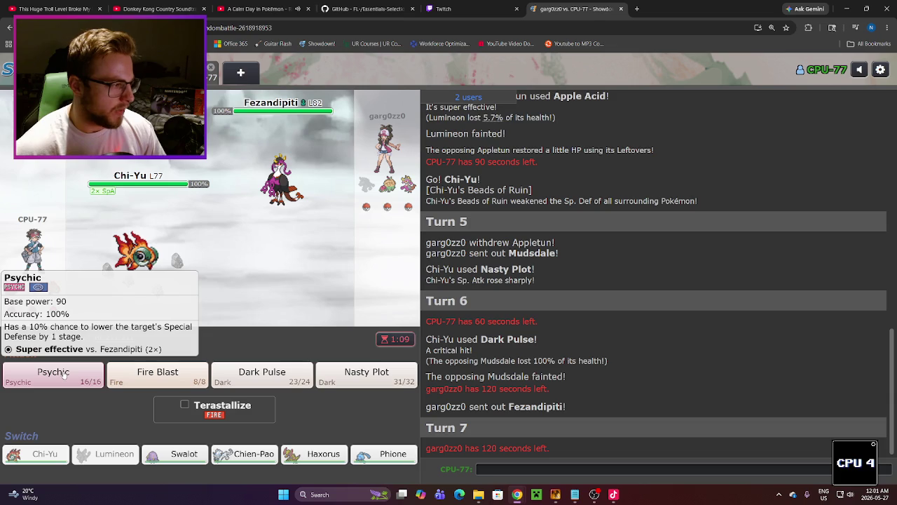
Step: Terastallize Chi-Yu into Fire type and attack Fezandipiti with Psychic
left_click(65, 376)
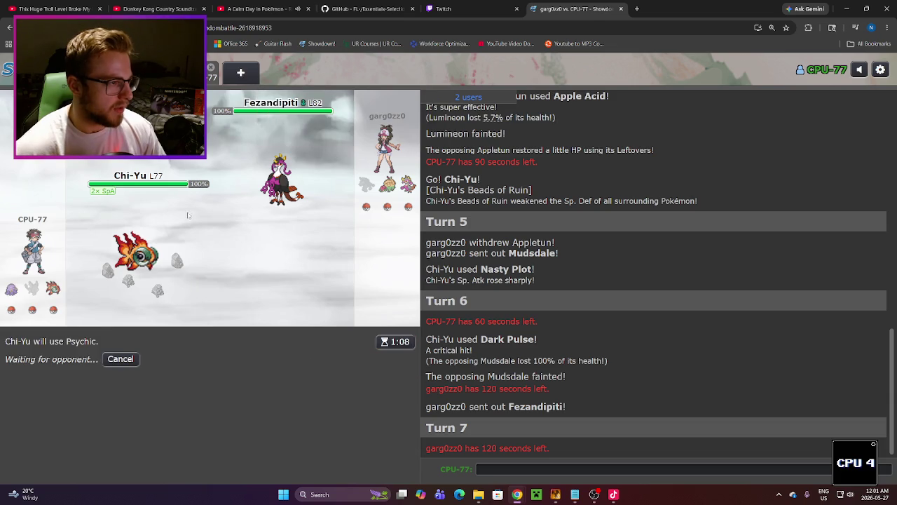
mouse_move(161, 243)
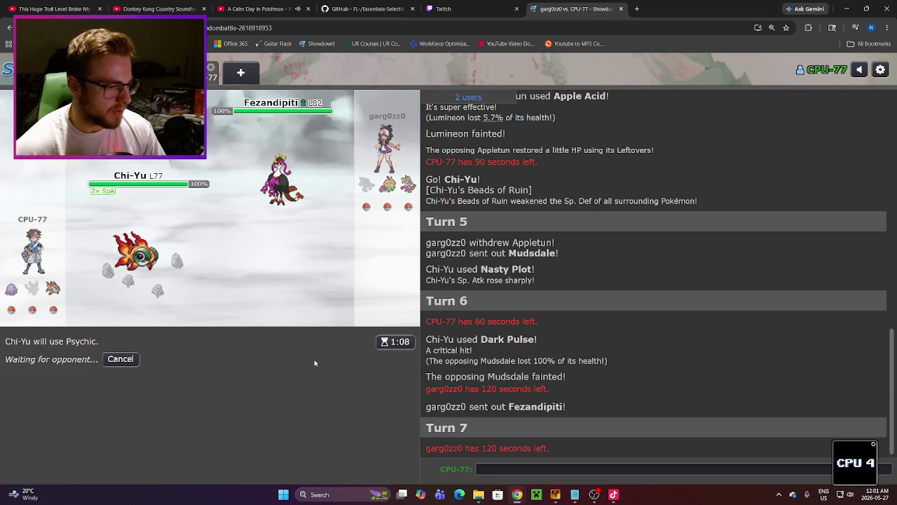
left_click(120, 359)
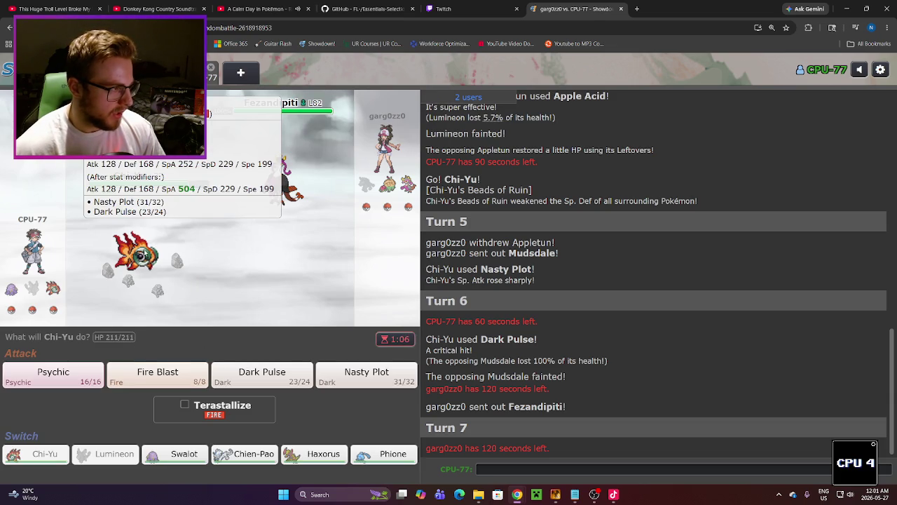
mouse_move(280, 181)
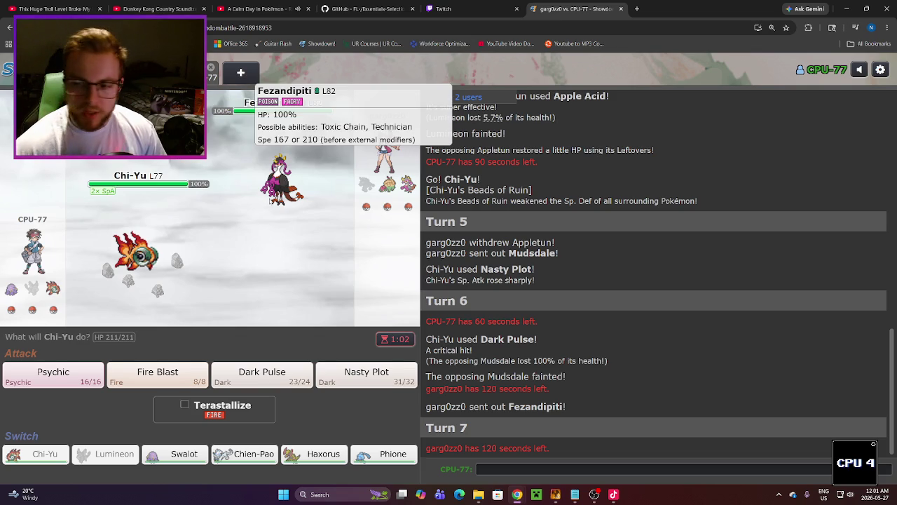
left_click(214, 414)
mouse_move(72, 382)
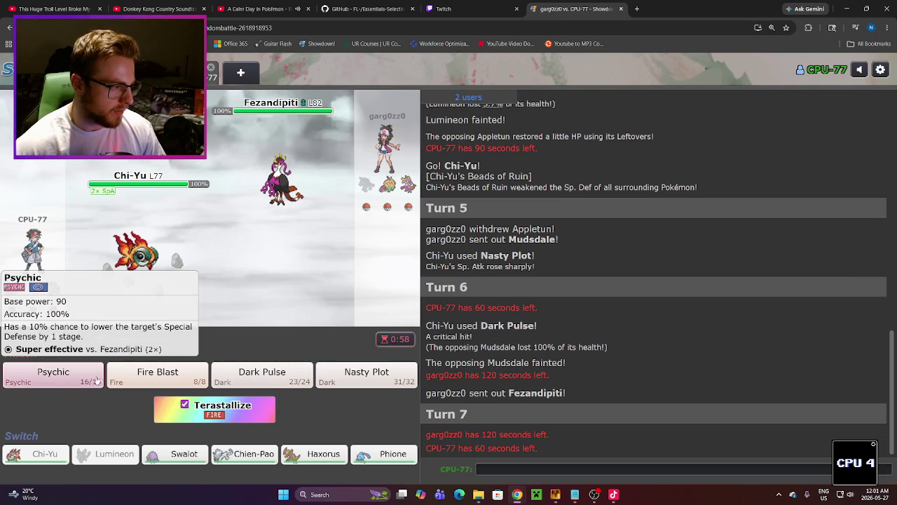
left_click(84, 381)
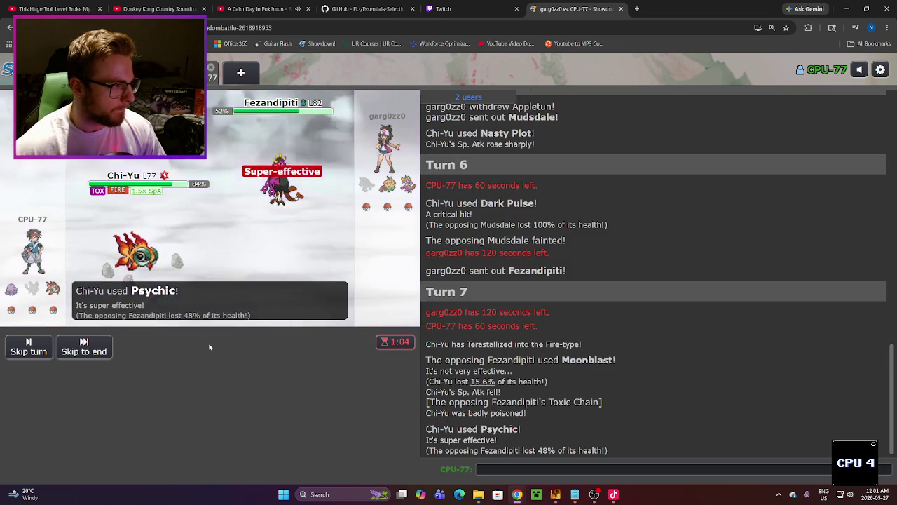
Step: Knock out Fezandipiti with another Psychic, then send Haxorus in for the fainted Chi-Yu
mouse_move(125, 241)
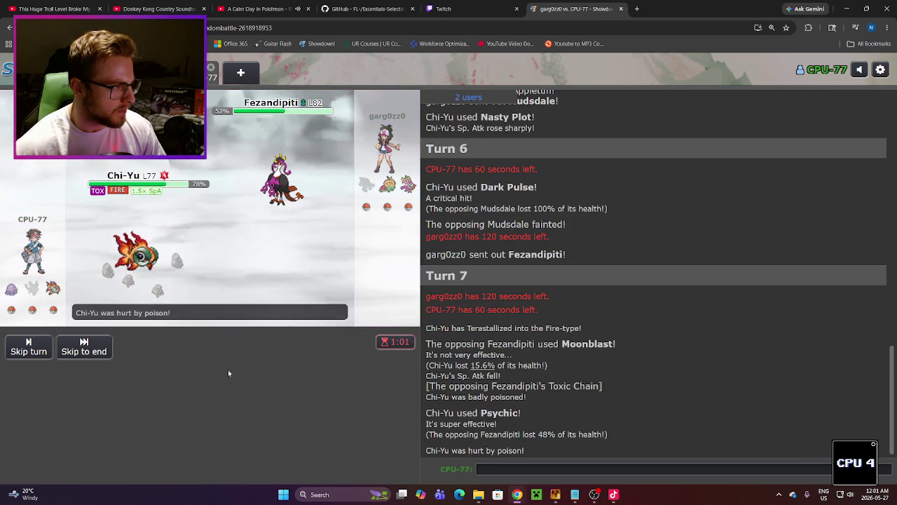
mouse_move(267, 195)
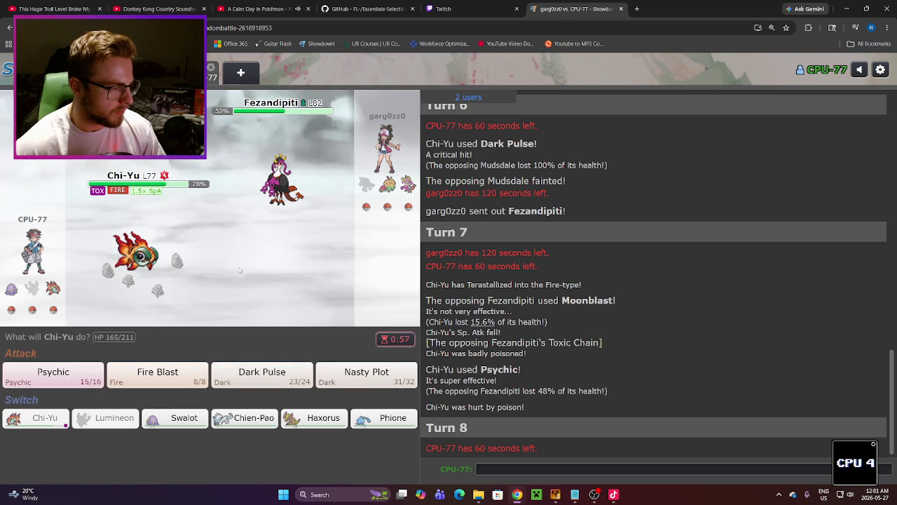
mouse_move(285, 216)
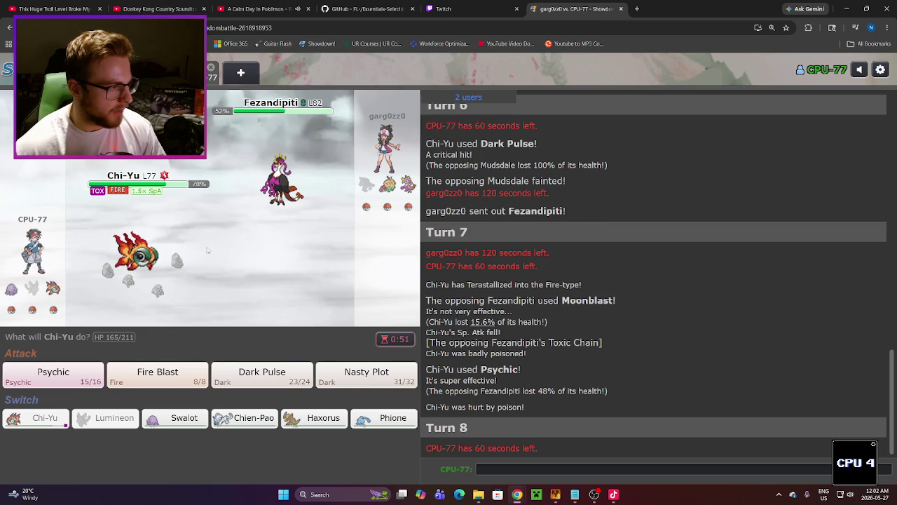
mouse_move(109, 271)
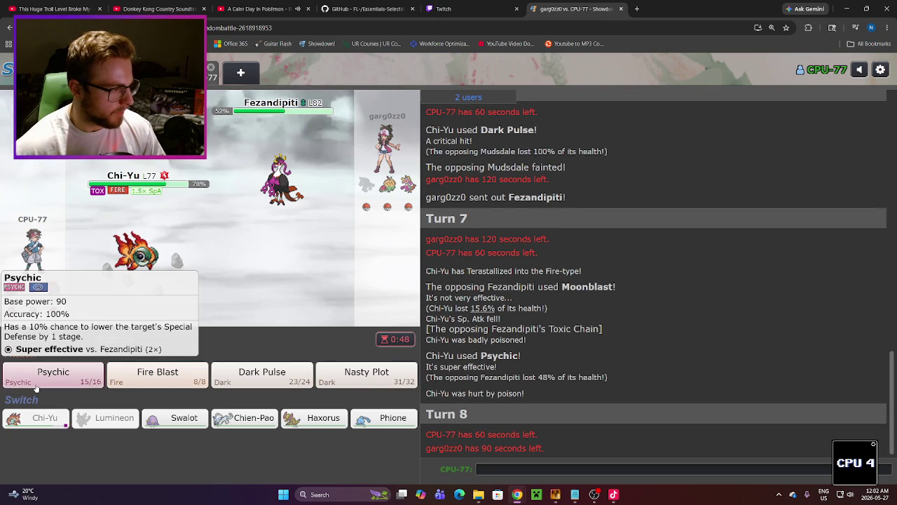
left_click(37, 385)
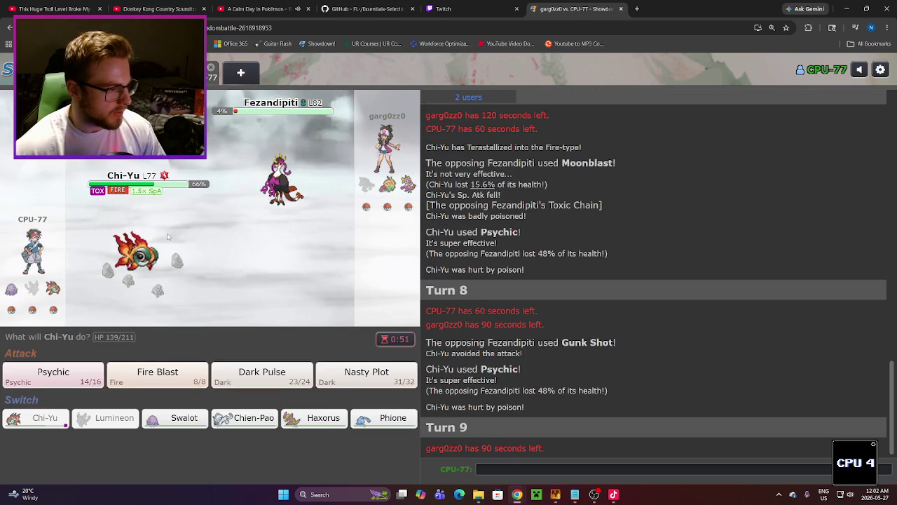
right_click(168, 237)
left_click(86, 479)
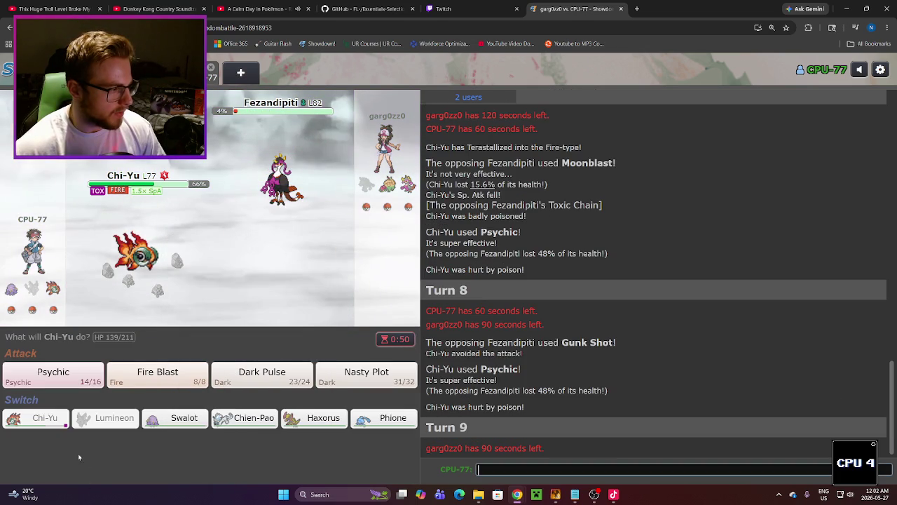
left_click(59, 382)
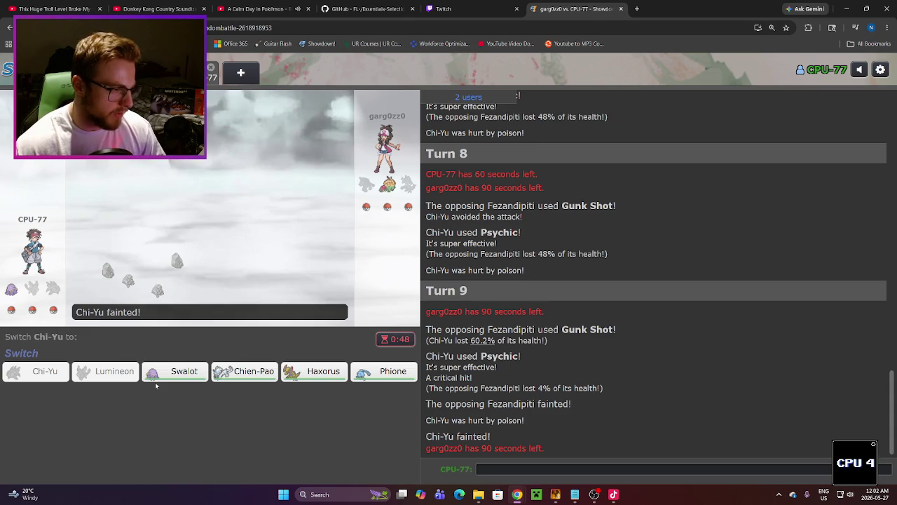
mouse_move(302, 370)
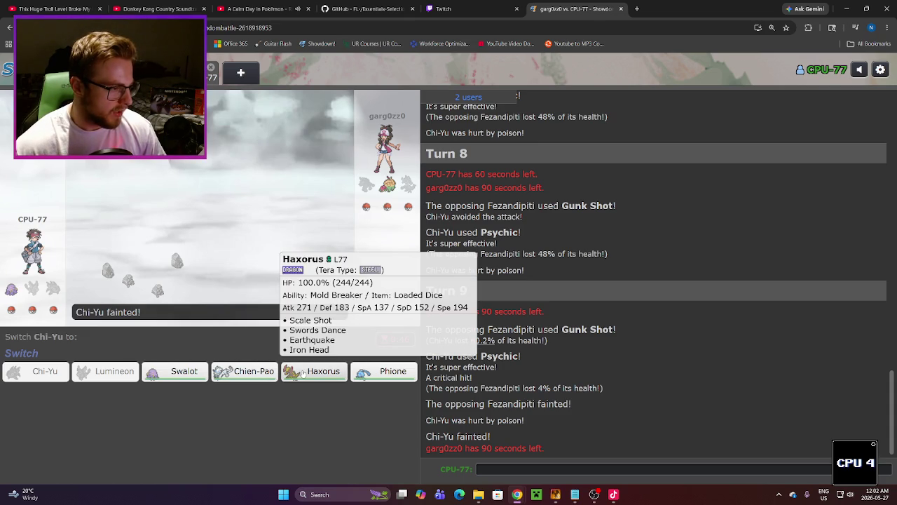
left_click(304, 372)
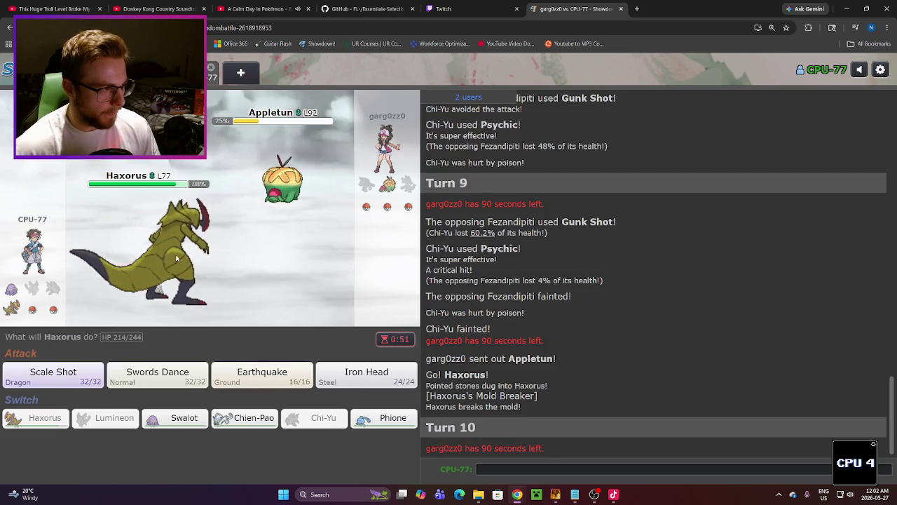
Step: Boost Haxorus's Attack with Swords Dance, then knock out the Steel-Tera Appletun with Earthquake
mouse_move(137, 261)
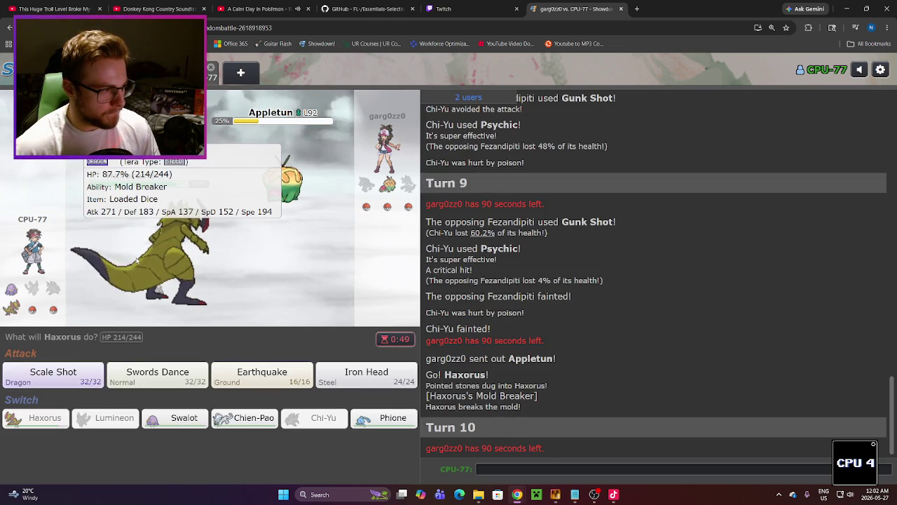
mouse_move(64, 375)
mouse_move(157, 368)
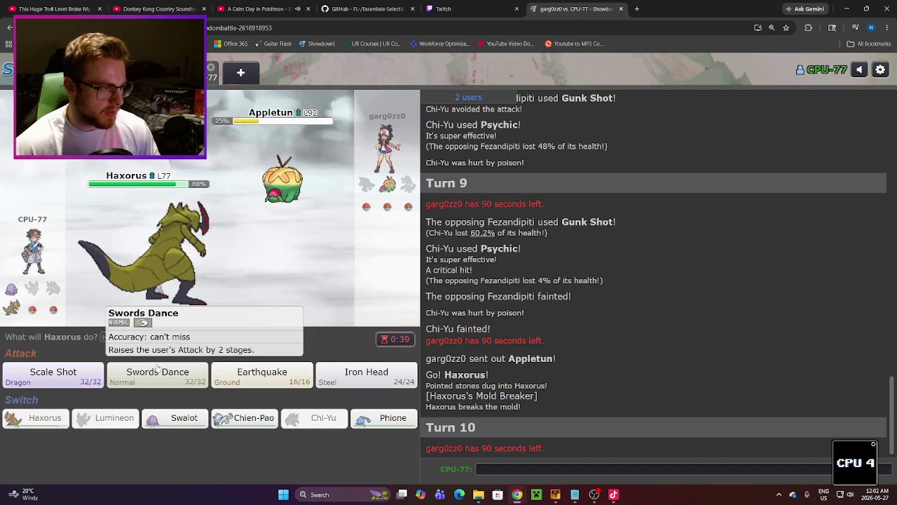
left_click(155, 379)
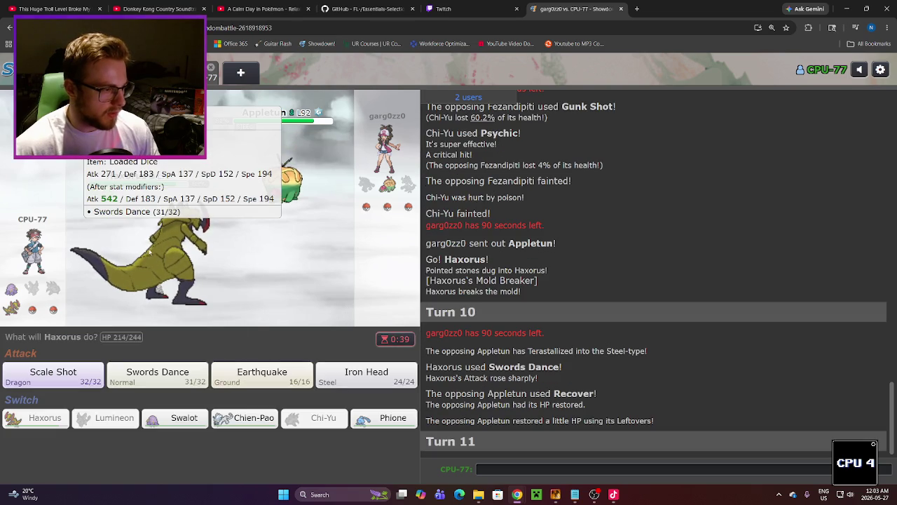
mouse_move(302, 383)
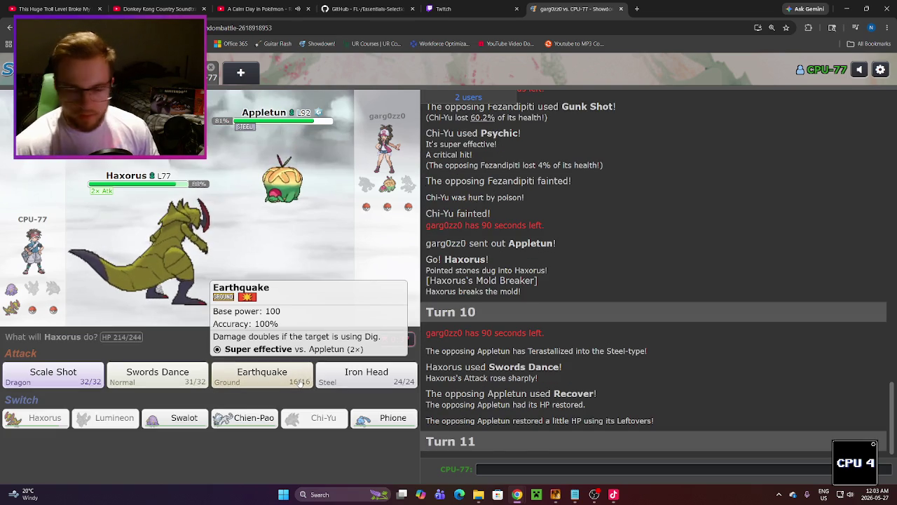
left_click(298, 382)
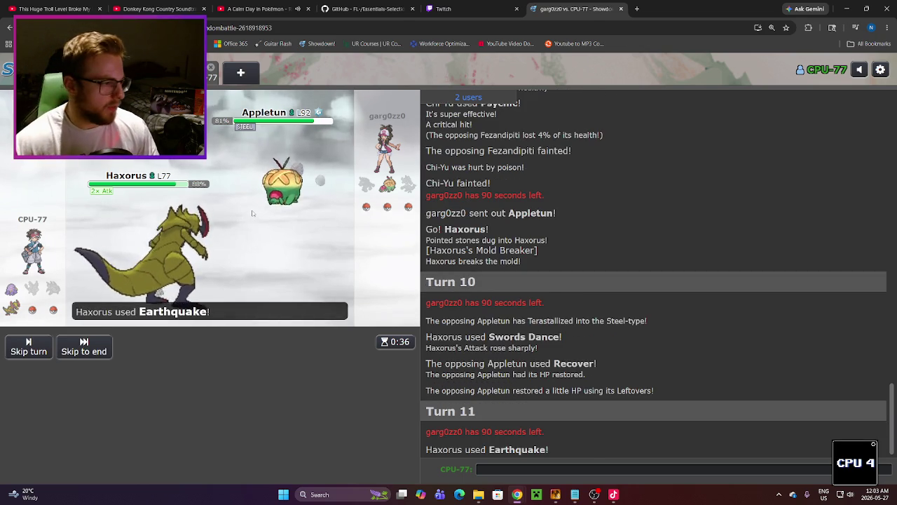
left_click(456, 8)
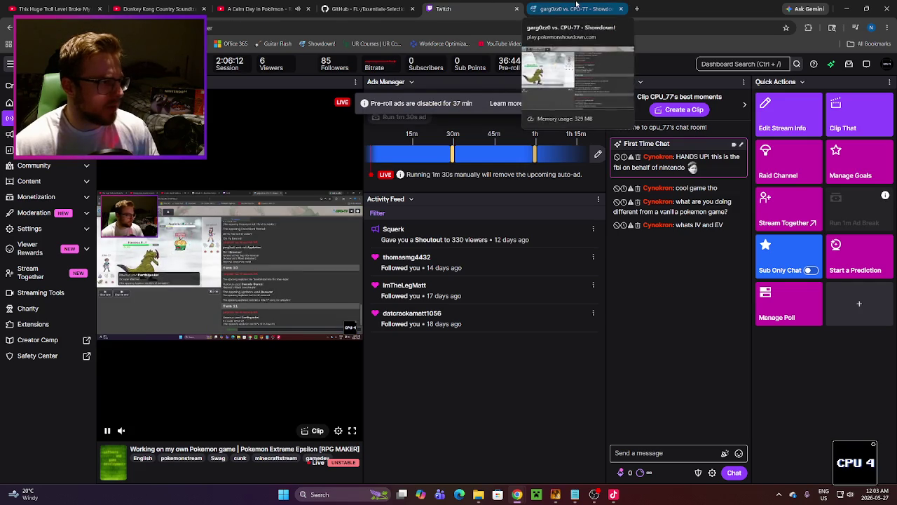
left_click(575, 8)
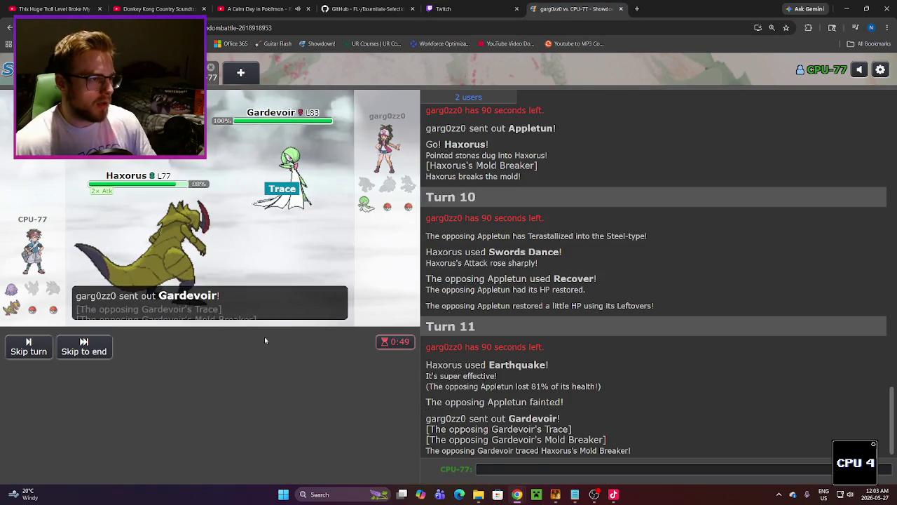
Step: Knock out Gardevoir with Haxorus's Iron Head
mouse_move(278, 190)
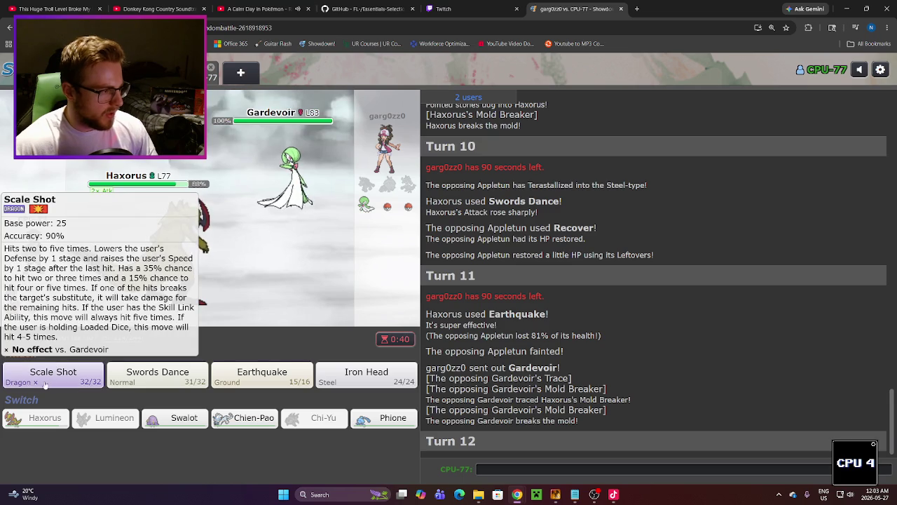
mouse_move(349, 377)
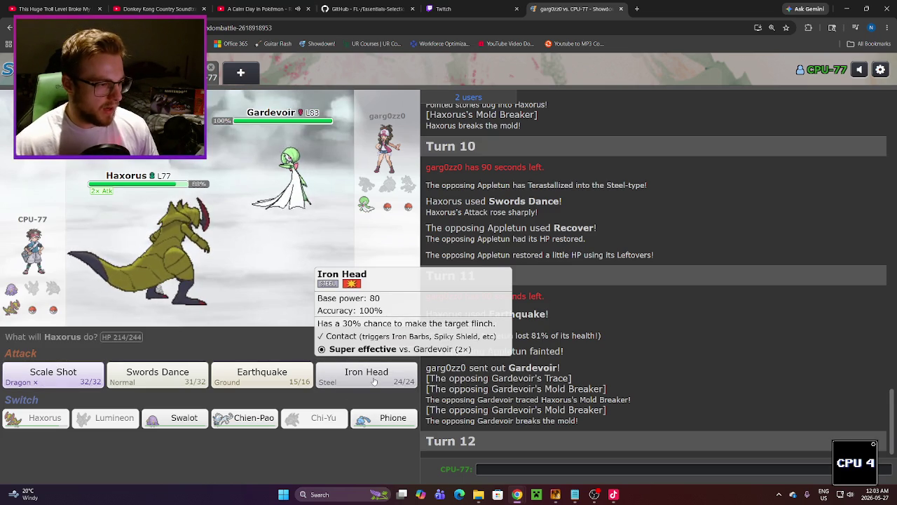
left_click(374, 380)
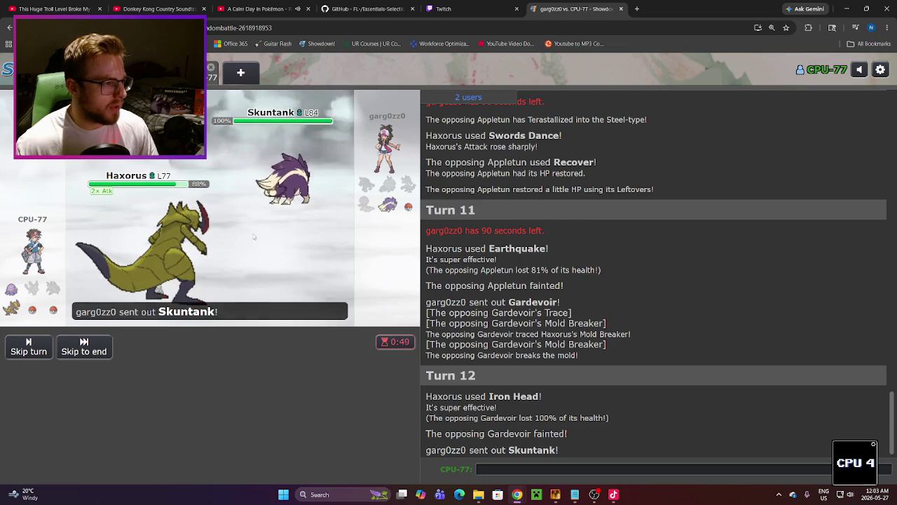
Step: Finish Skuntank with Earthquake to win, then close the battle and search for a new one
mouse_move(231, 384)
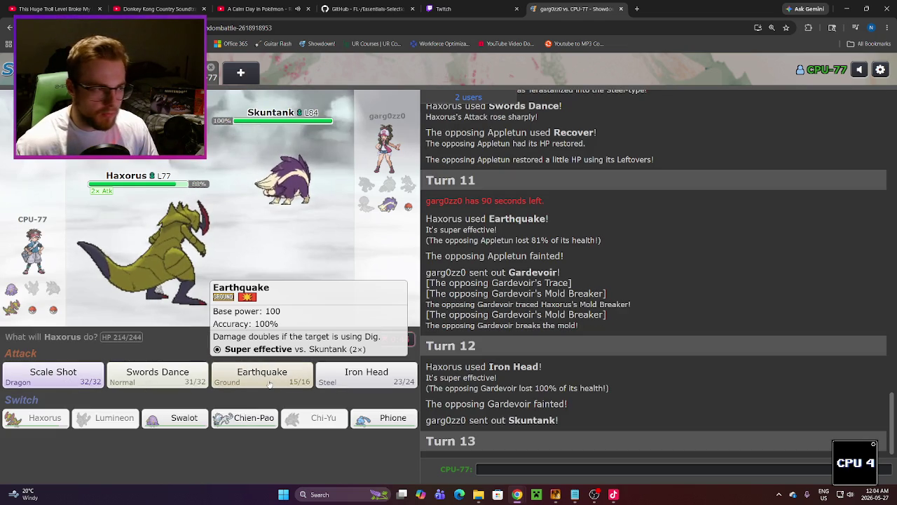
left_click(268, 384)
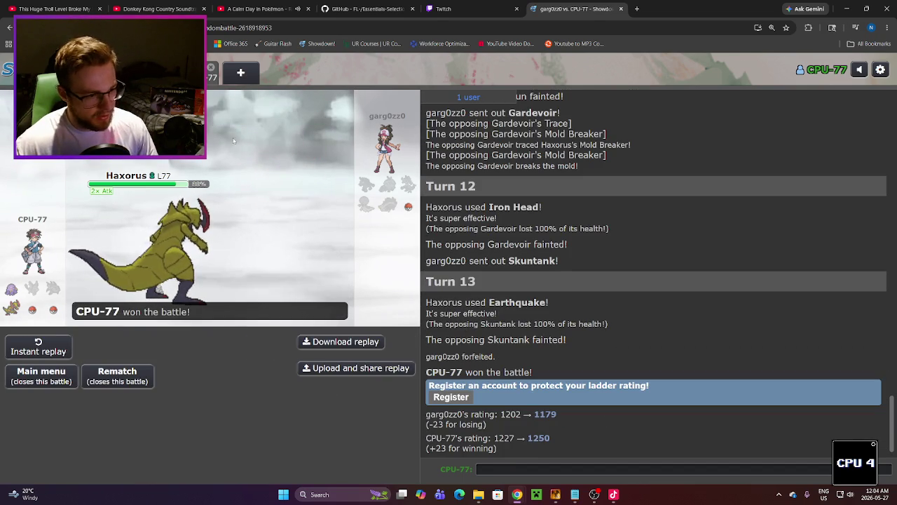
left_click(210, 70)
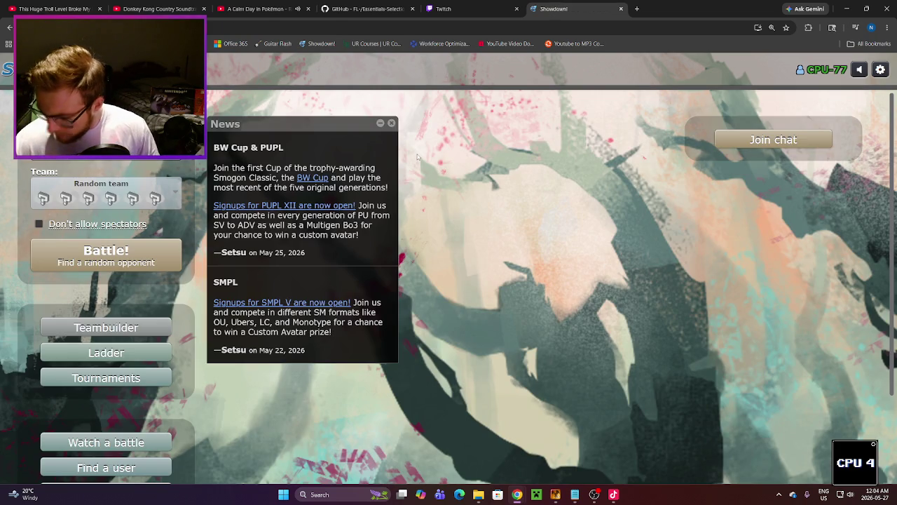
left_click(106, 256)
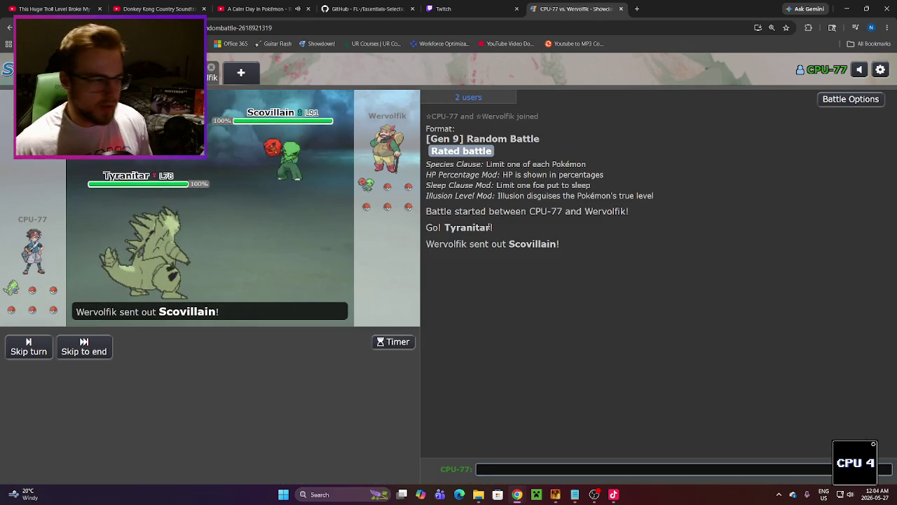
Step: Start the battle timer for the new rated Gen 9 random battle
mouse_move(287, 183)
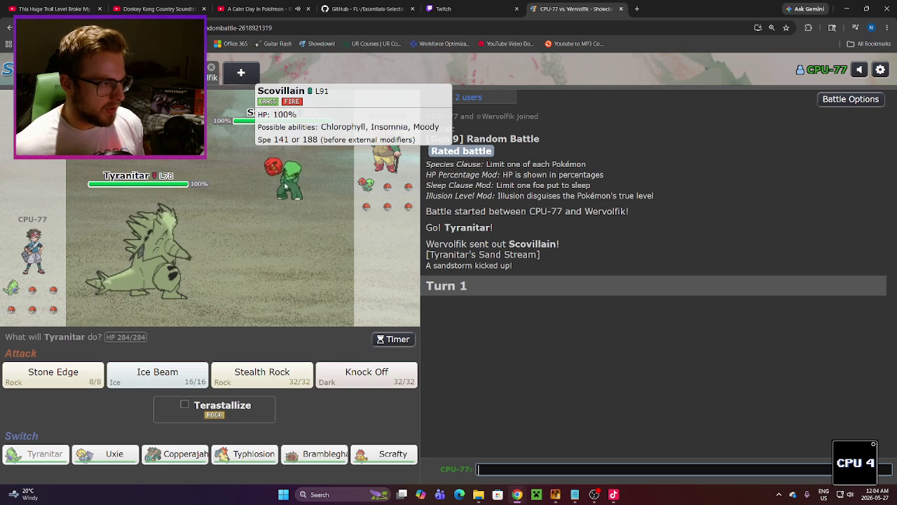
left_click(397, 340)
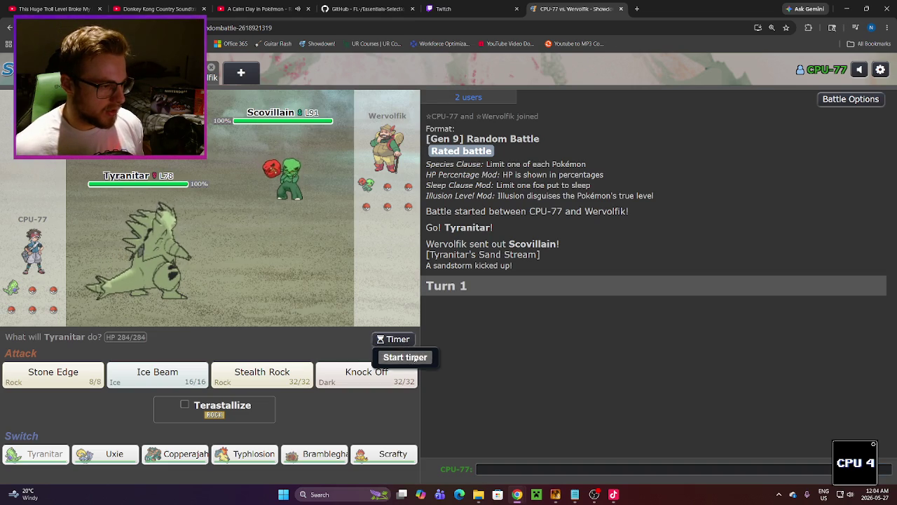
left_click(407, 357)
Step: Have Tyranitar set up Stealth Rock, with a brief look at the Twitch dashboard
mouse_move(281, 177)
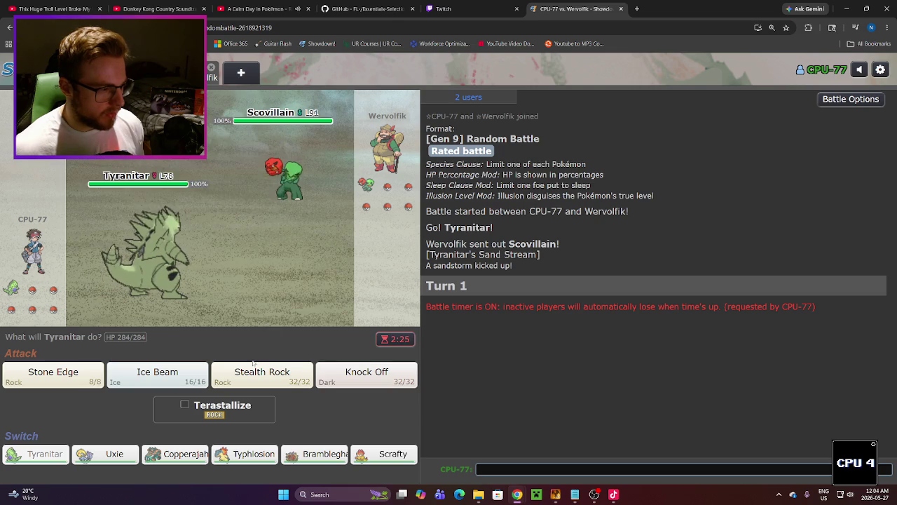
mouse_move(263, 376)
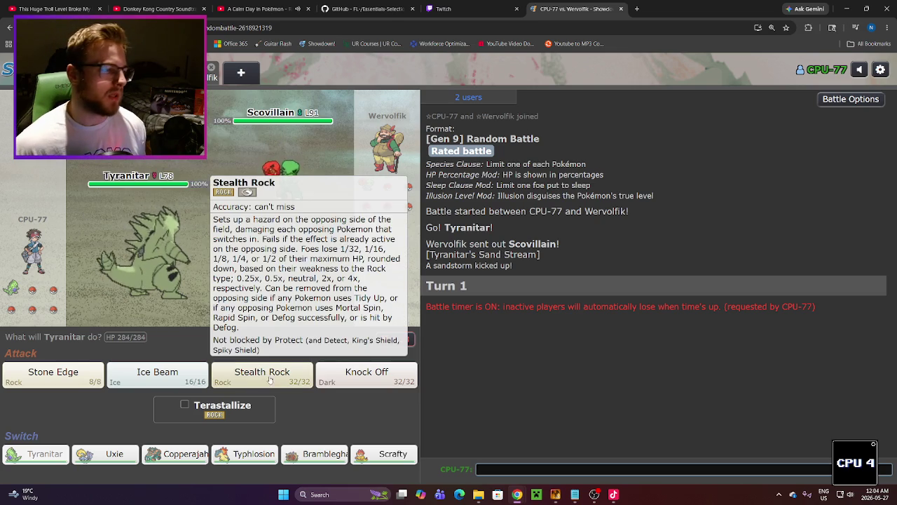
left_click(264, 376)
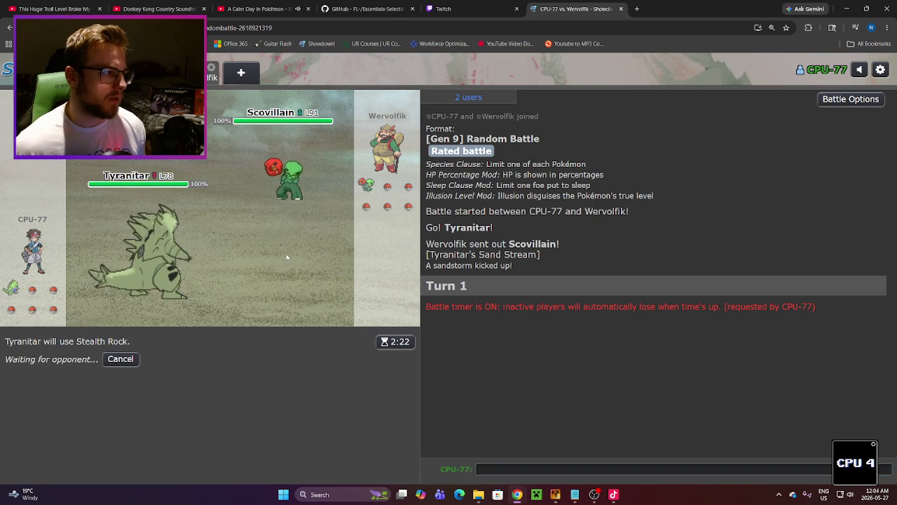
mouse_move(155, 277)
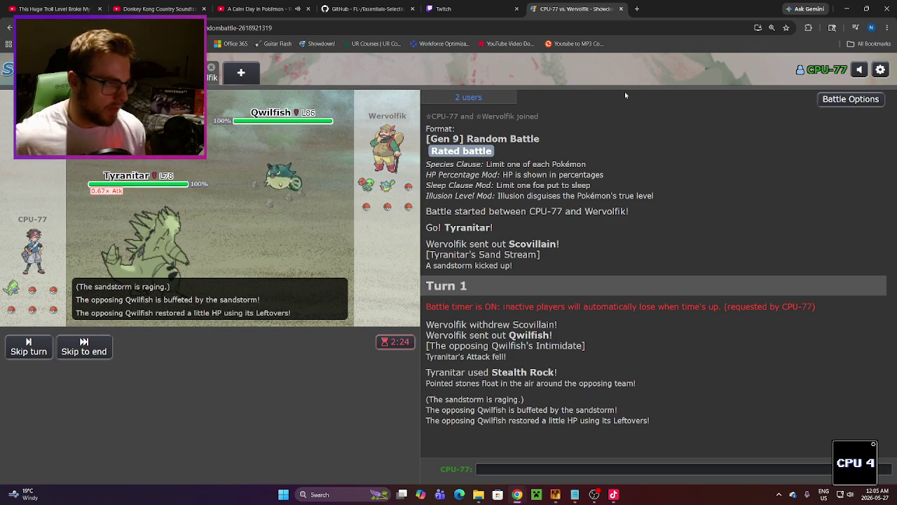
left_click(463, 8)
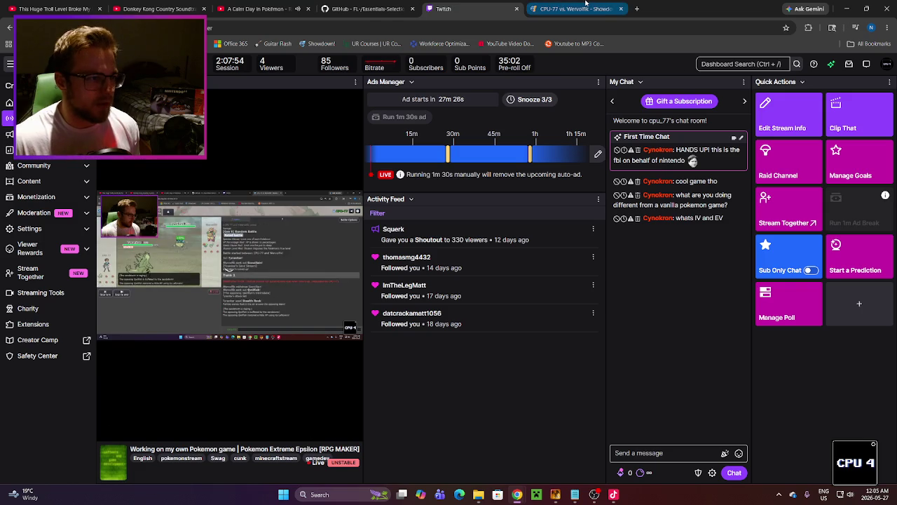
left_click(586, 4)
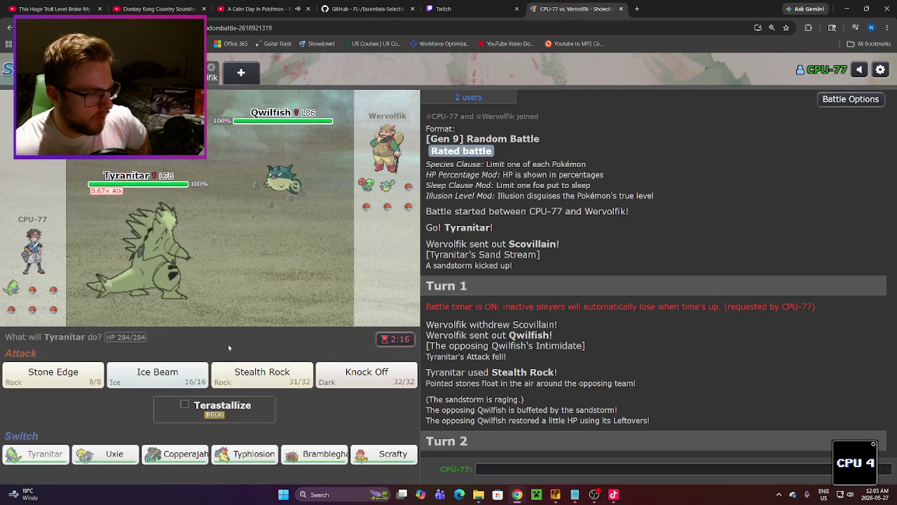
mouse_move(313, 461)
mouse_move(269, 461)
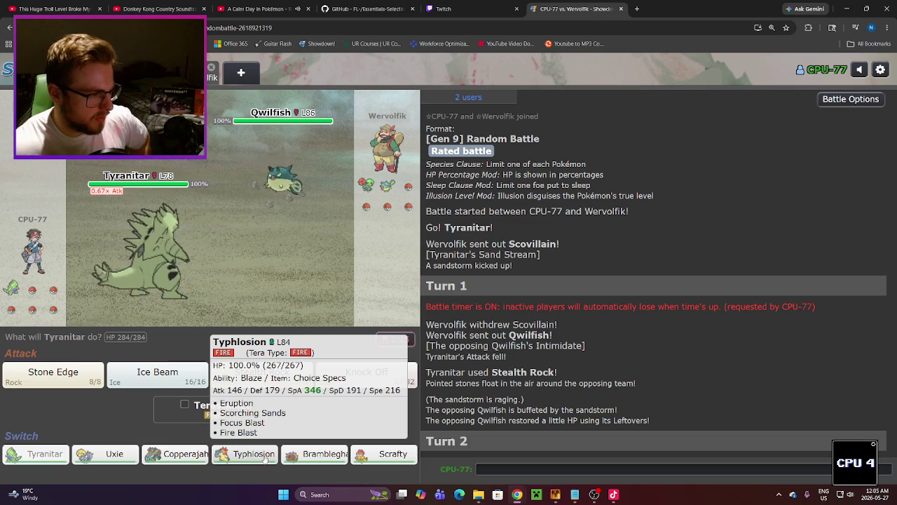
mouse_move(198, 461)
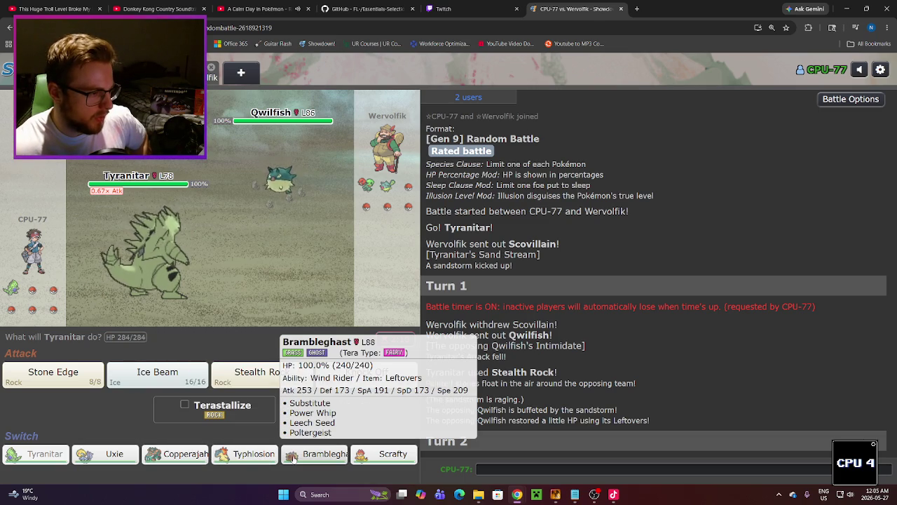
mouse_move(376, 456)
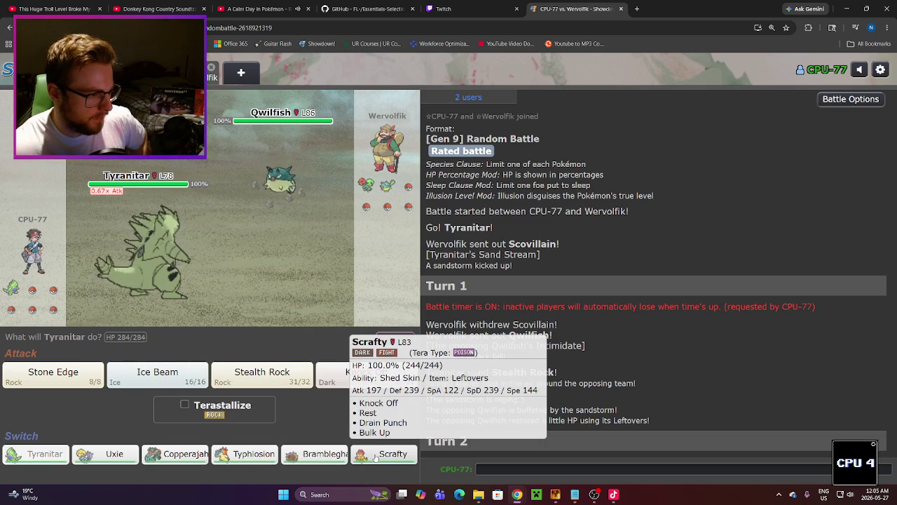
mouse_move(127, 461)
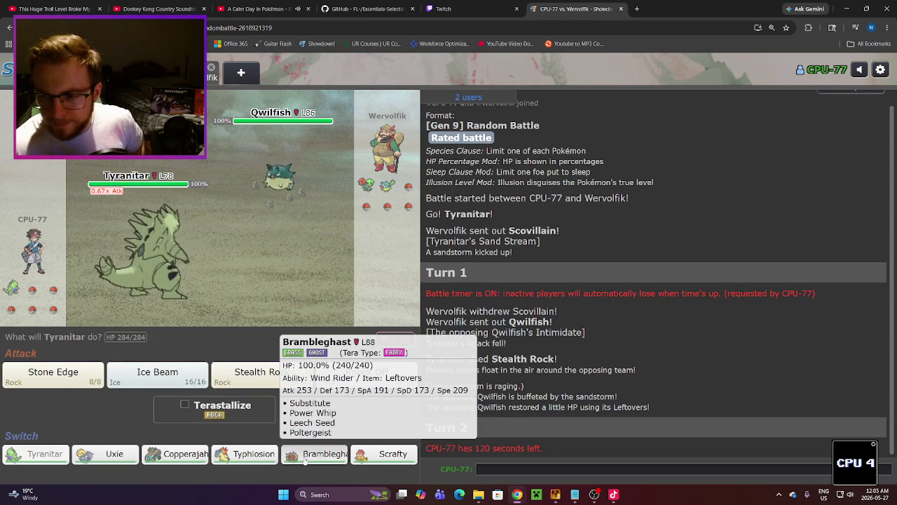
left_click(307, 456)
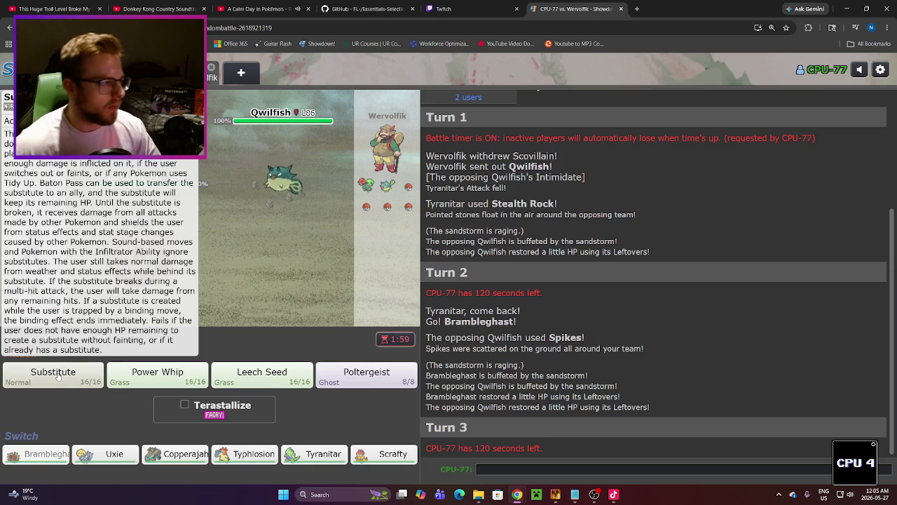
mouse_move(283, 196)
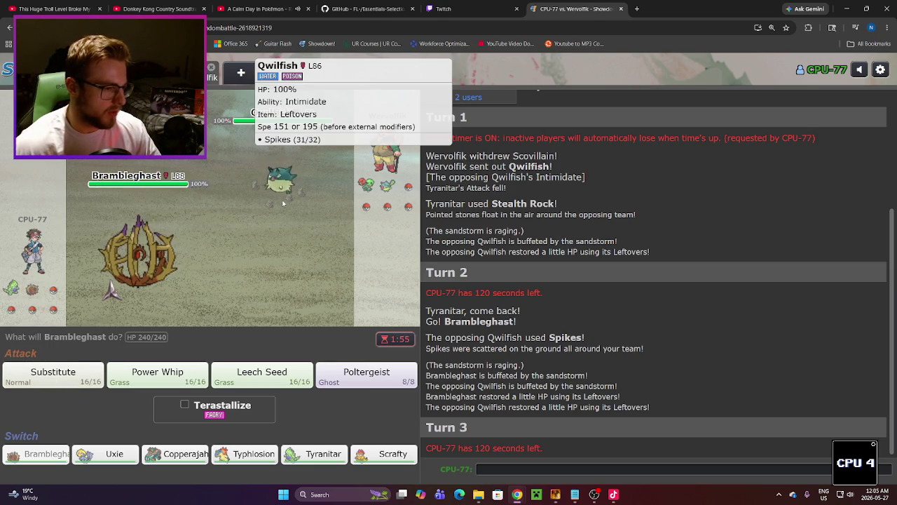
mouse_move(280, 377)
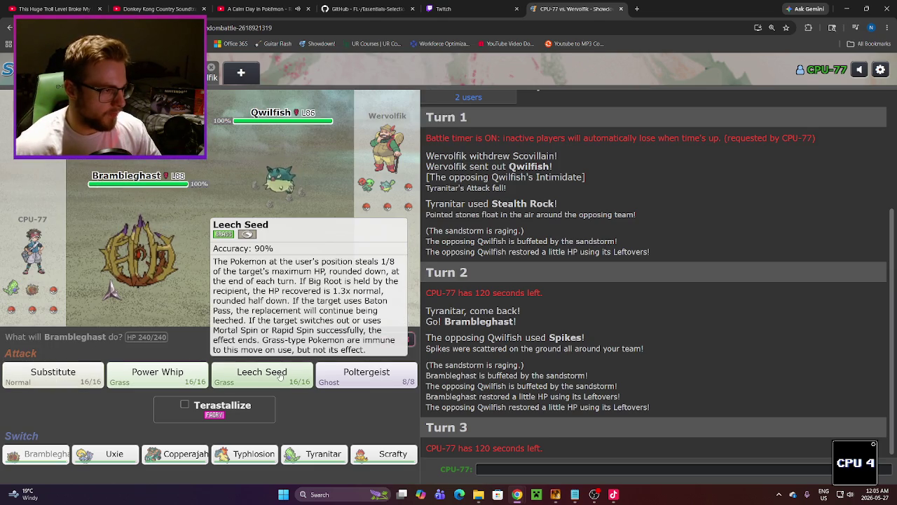
left_click(280, 377)
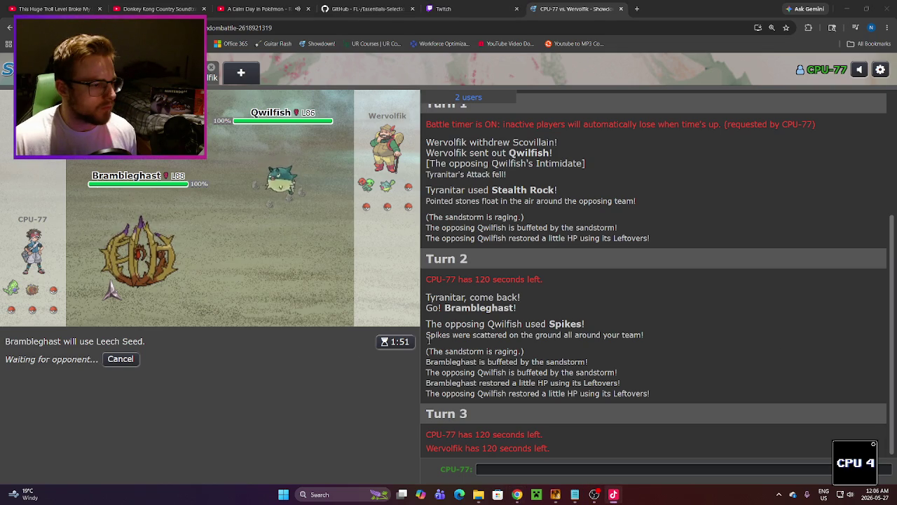
Step: Have Brambleghast put up a Substitute against Malamar
left_click(235, 389)
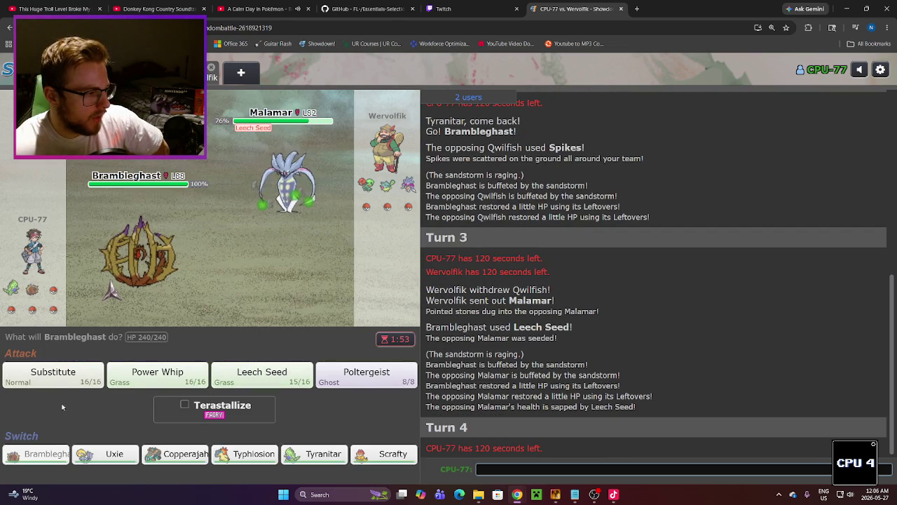
mouse_move(57, 386)
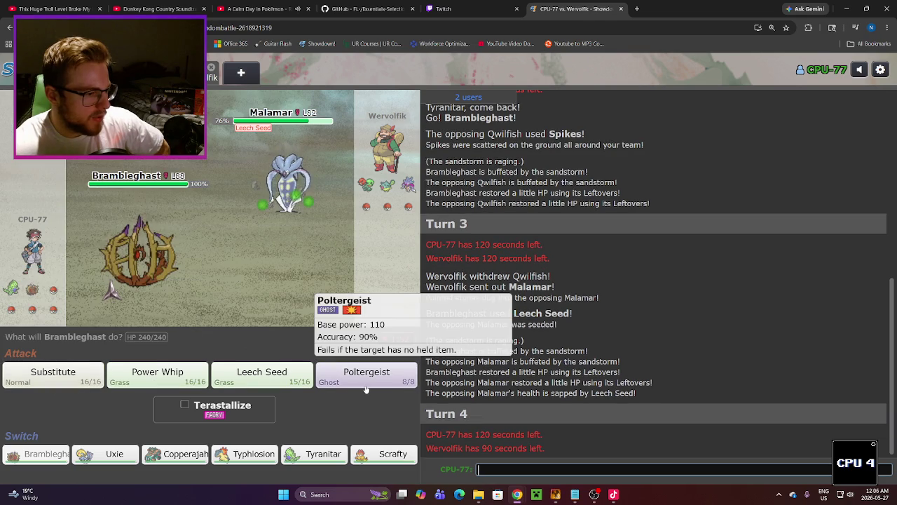
mouse_move(299, 211)
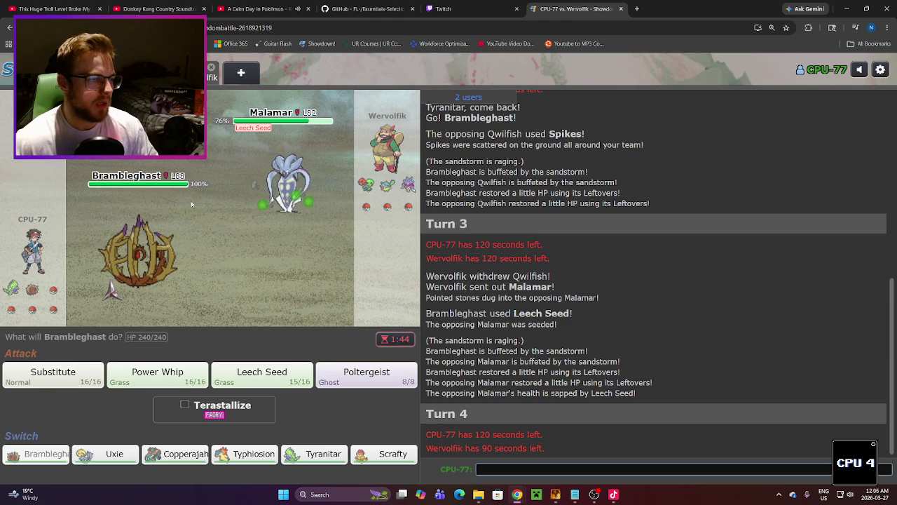
mouse_move(137, 285)
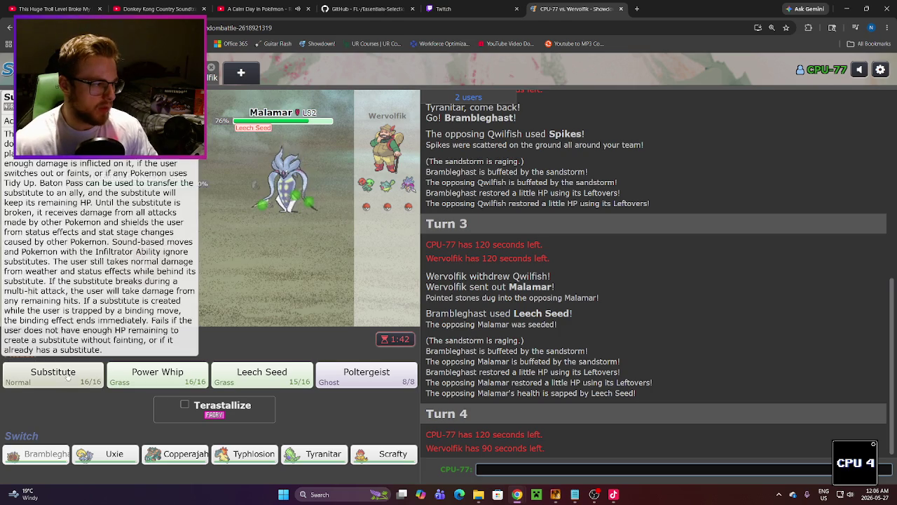
left_click(52, 375)
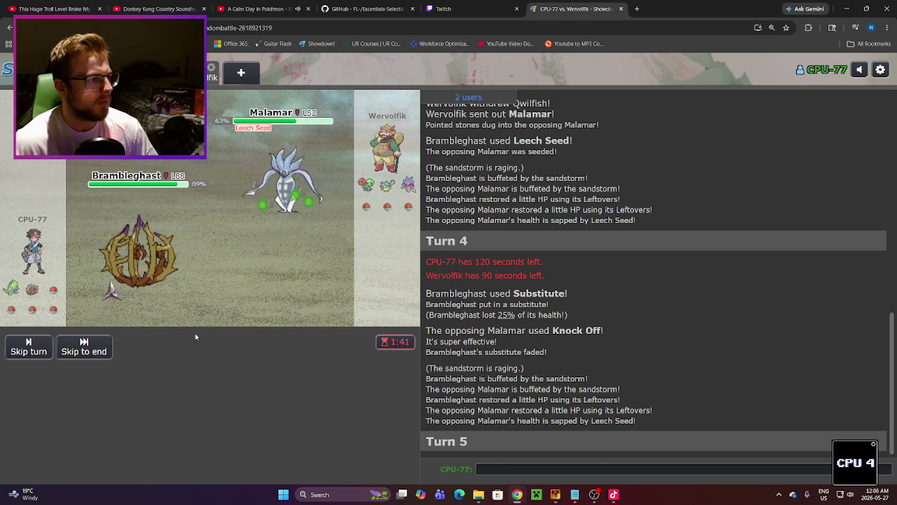
Step: Hit the switched-in Qwilfish with Poltergeist, taking off 39% of its HP
mouse_move(150, 264)
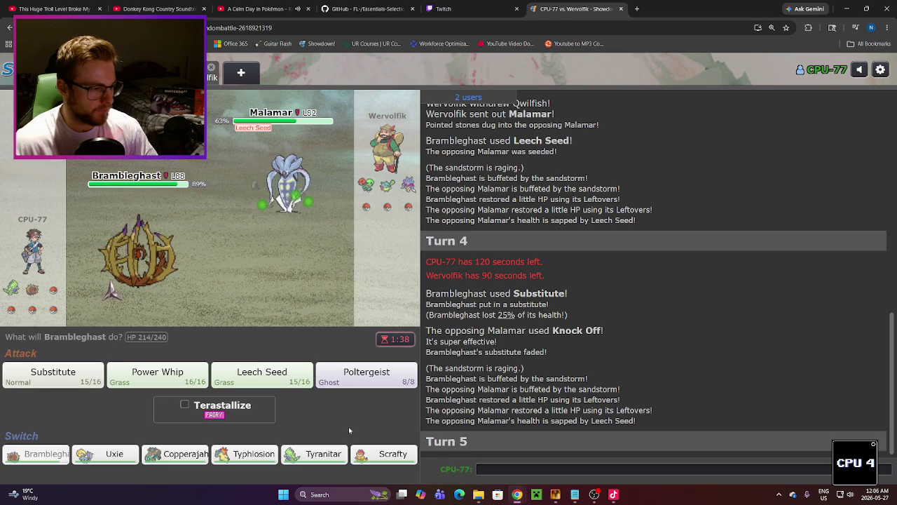
mouse_move(335, 457)
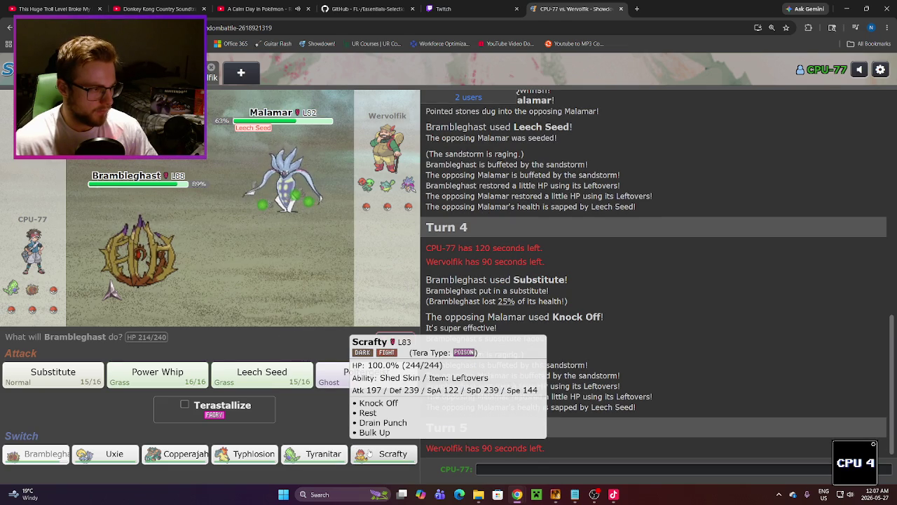
mouse_move(334, 372)
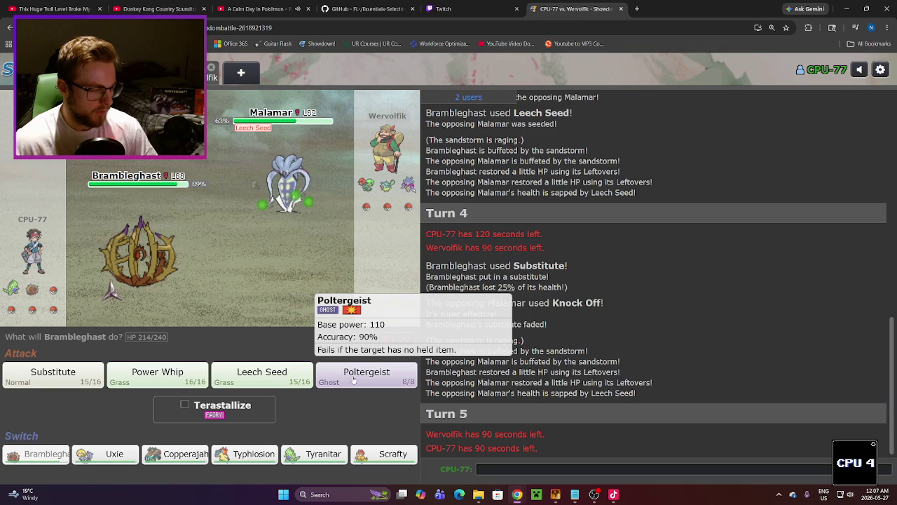
left_click(354, 380)
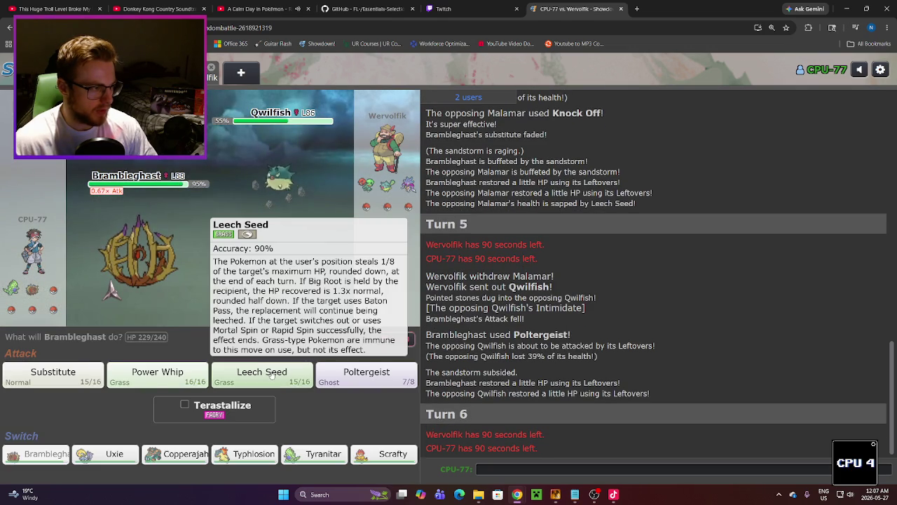
Step: Seed Qwilfish with Leech Seed, raise another Substitute, then finish it with Poltergeist
left_click(272, 375)
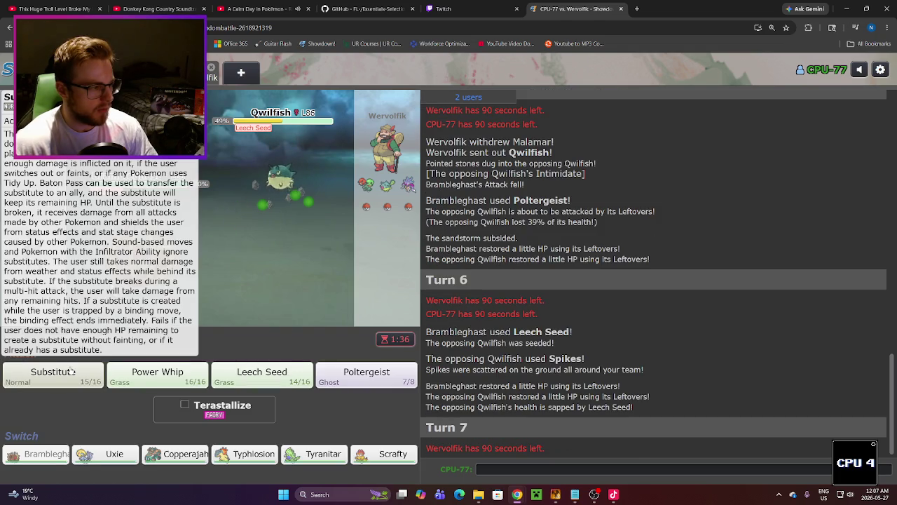
left_click(71, 371)
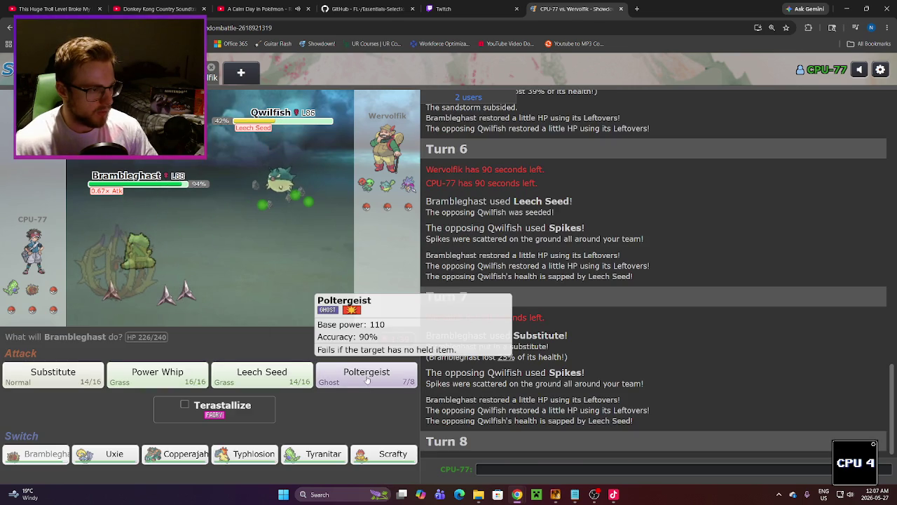
left_click(367, 379)
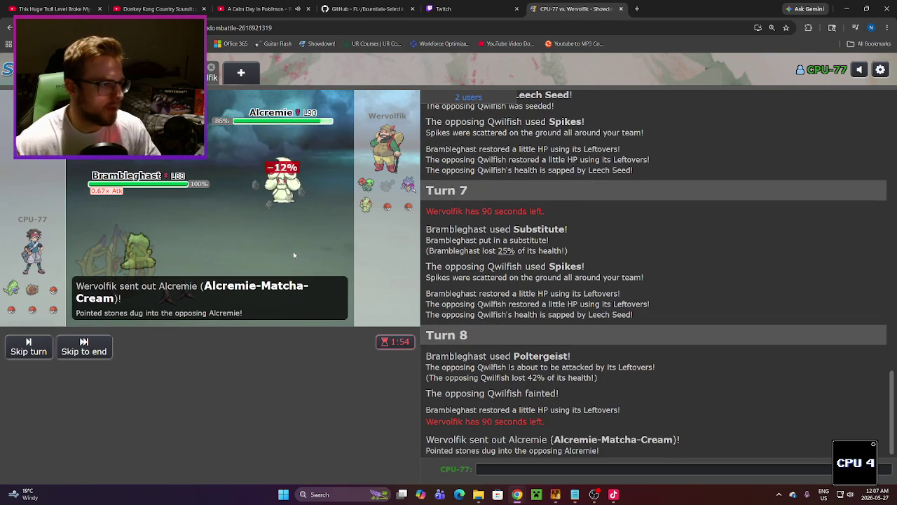
Step: Seed the incoming Alcremie and knock it out with two Poltergeists
mouse_move(283, 176)
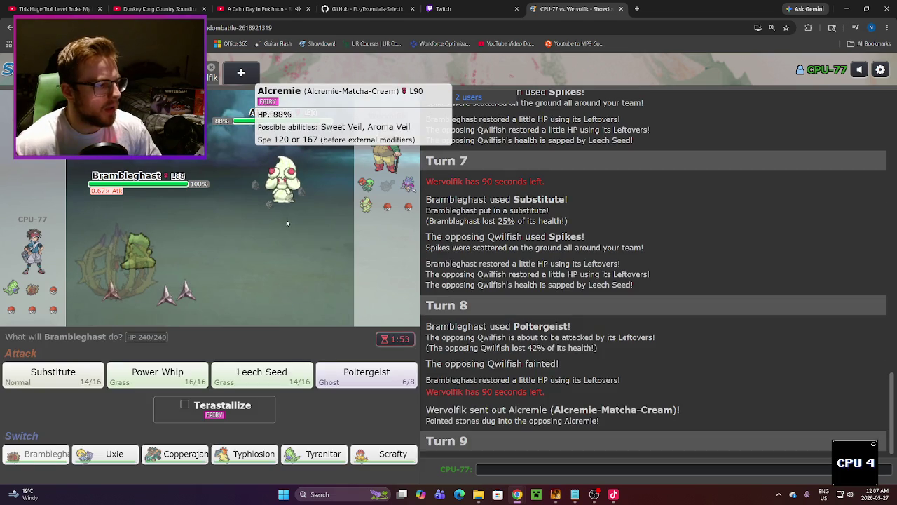
left_click(261, 371)
mouse_move(260, 183)
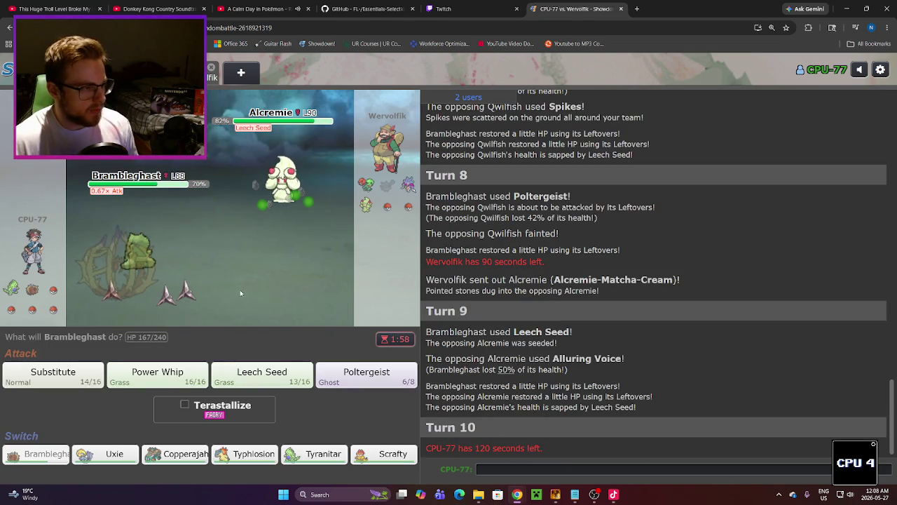
mouse_move(299, 200)
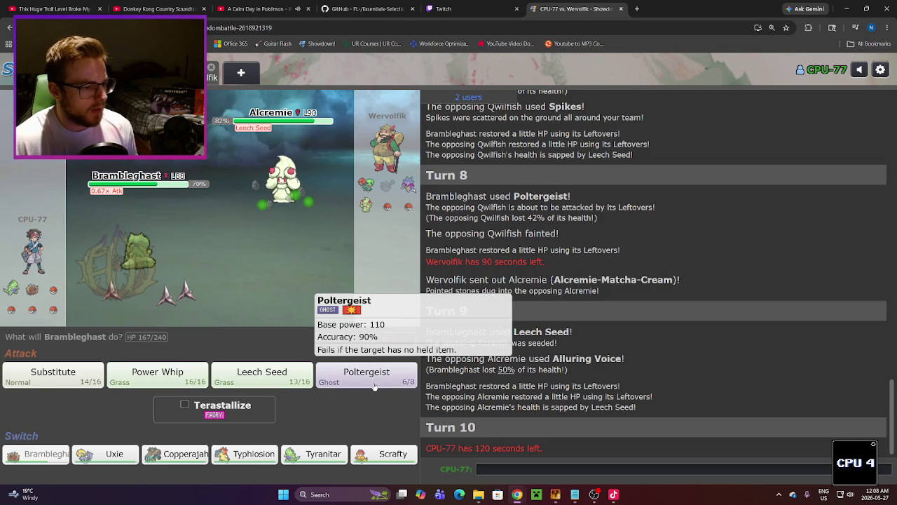
left_click(372, 384)
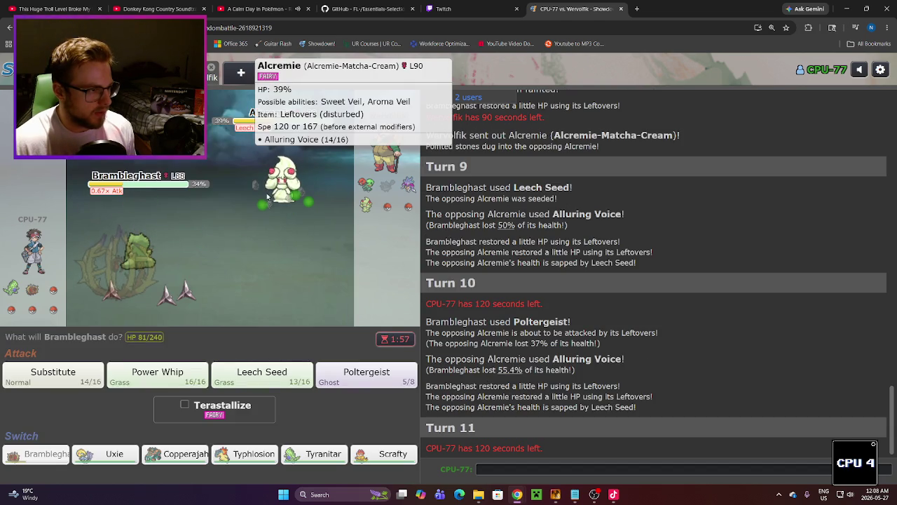
mouse_move(111, 272)
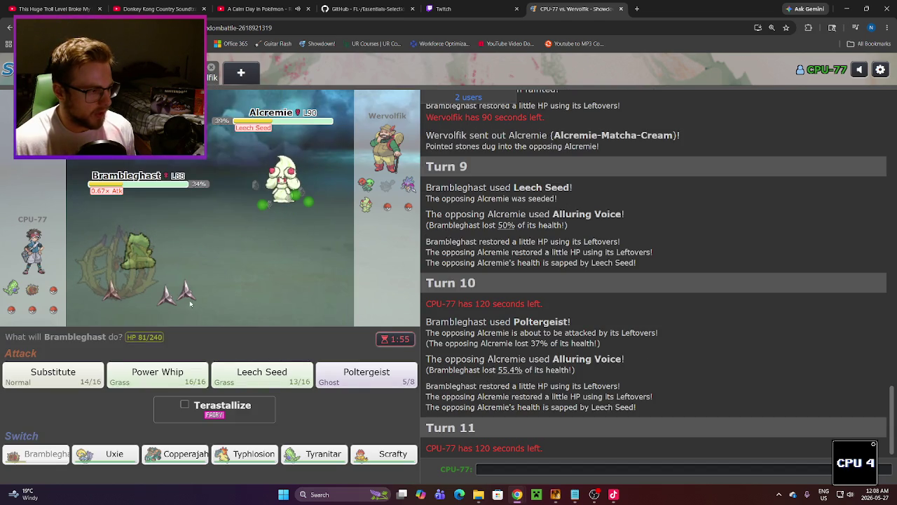
left_click(349, 379)
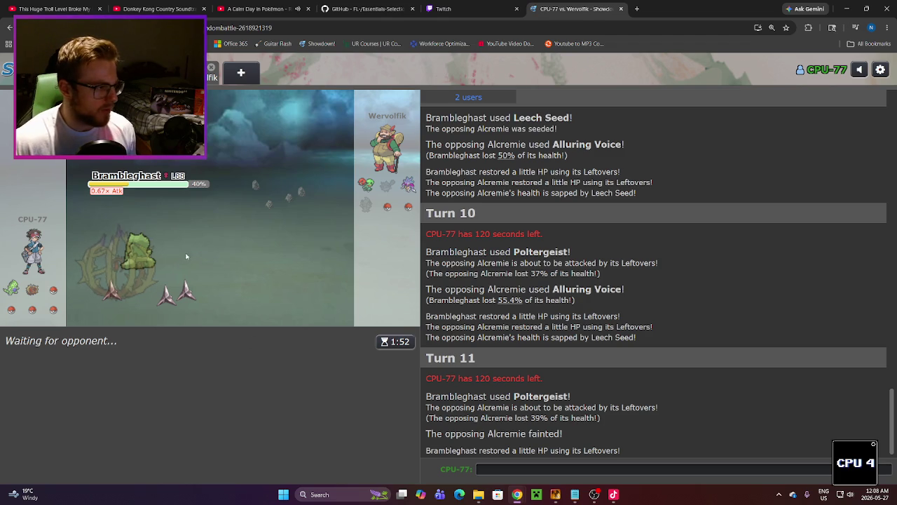
Step: Attack Scovillain with Poltergeist on three turns until Brambleghast faints
mouse_move(122, 260)
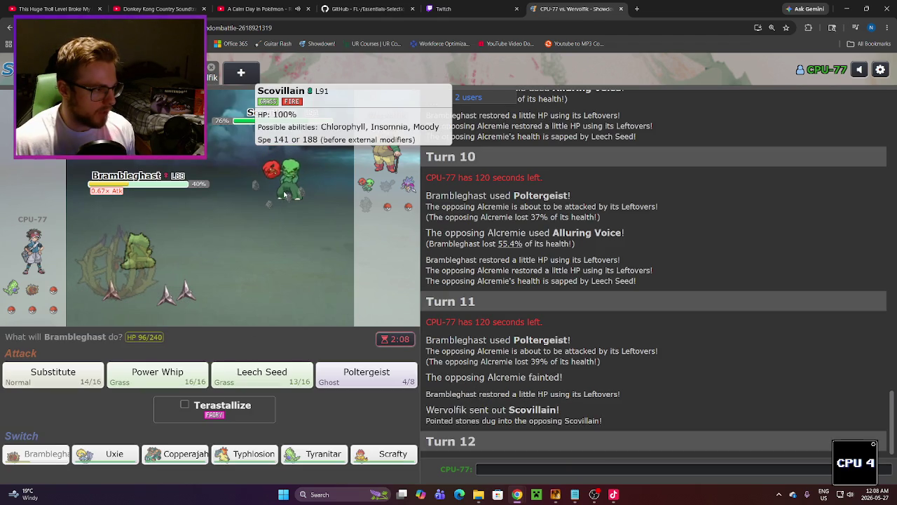
left_click(372, 380)
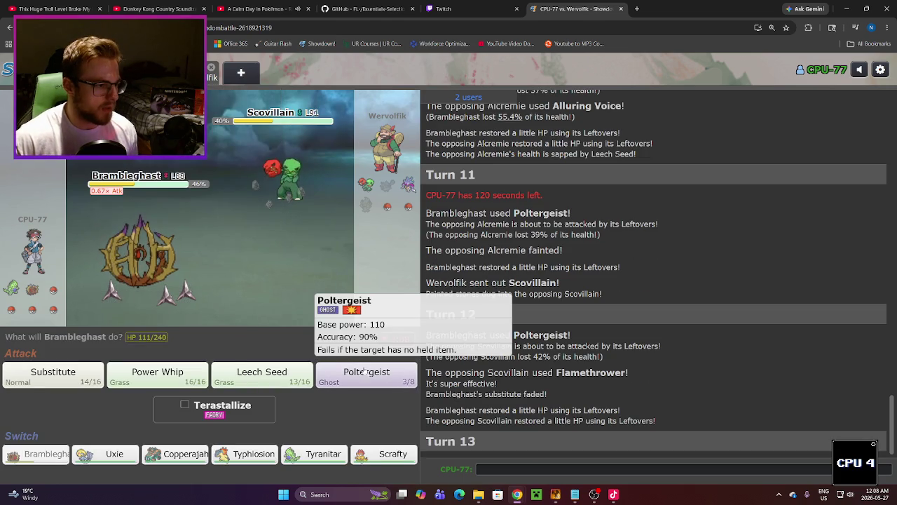
mouse_move(288, 210)
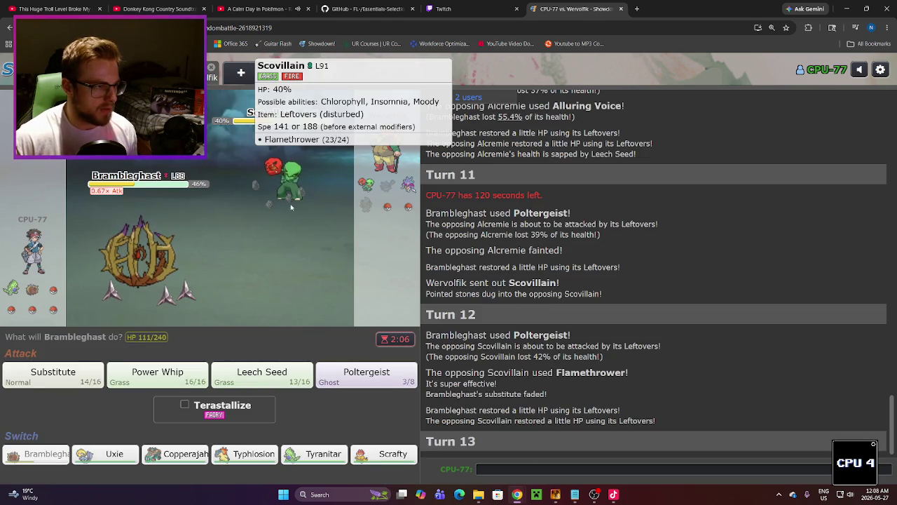
left_click(356, 376)
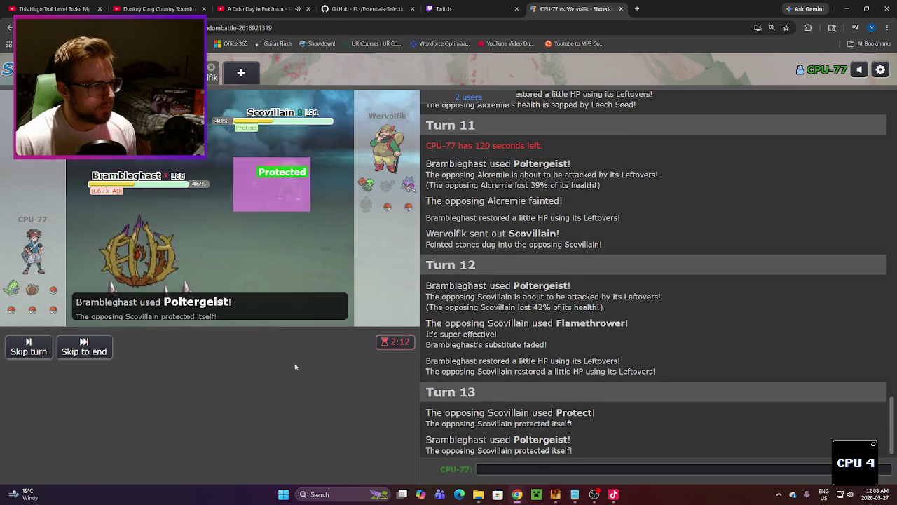
mouse_move(151, 259)
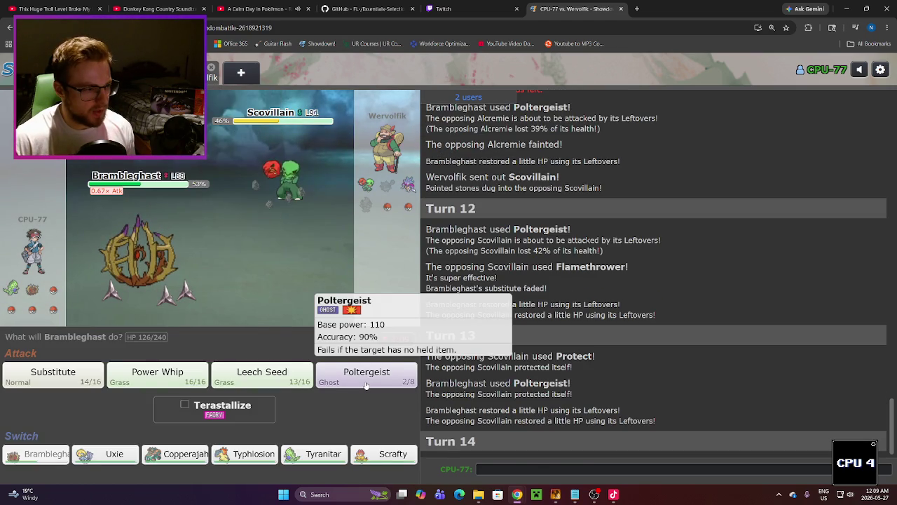
left_click(365, 384)
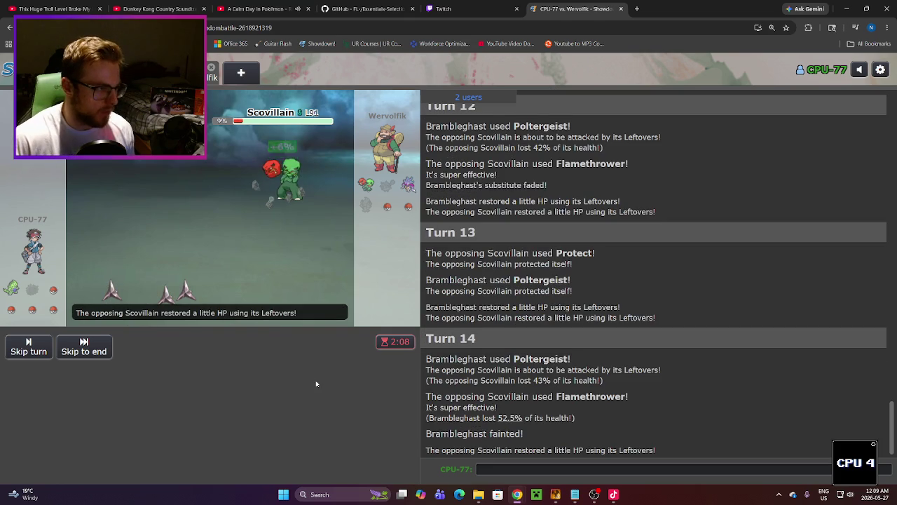
Step: Send Typhlosion in to replace the fainted Brambleghast against Scovillain
mouse_move(273, 377)
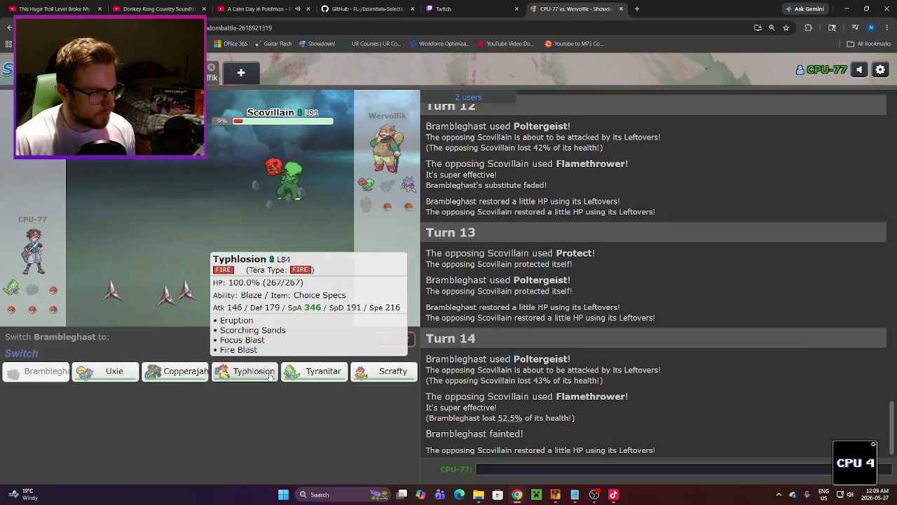
mouse_move(278, 191)
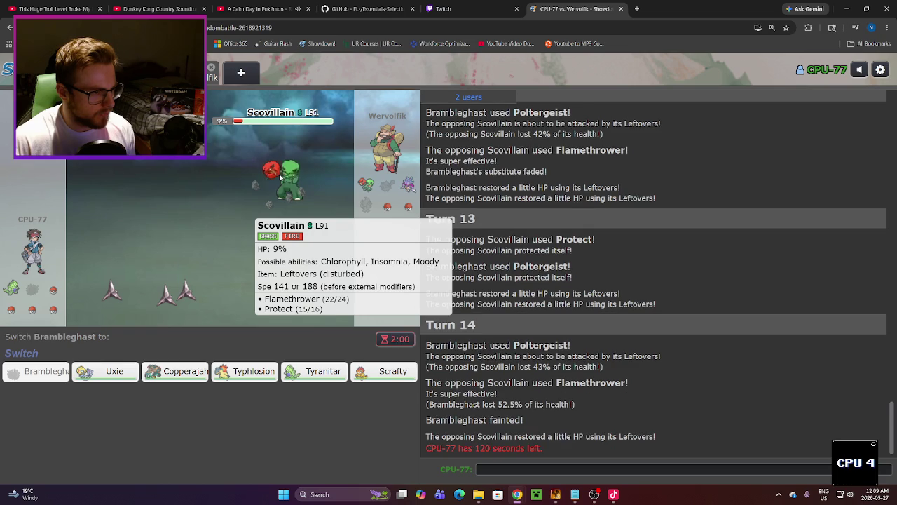
mouse_move(393, 372)
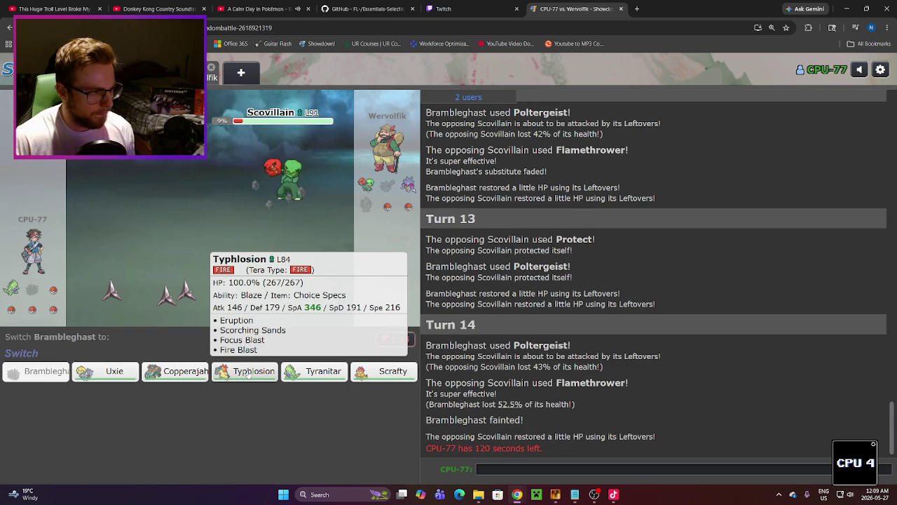
left_click(249, 372)
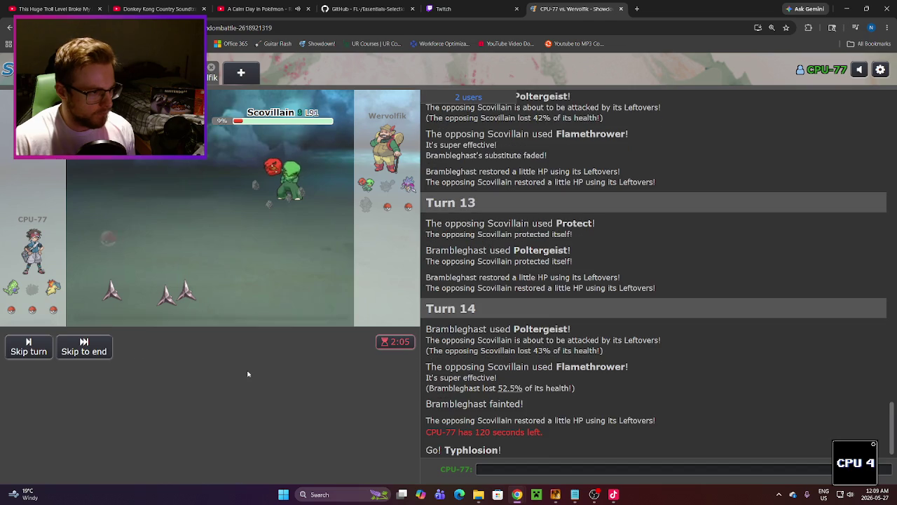